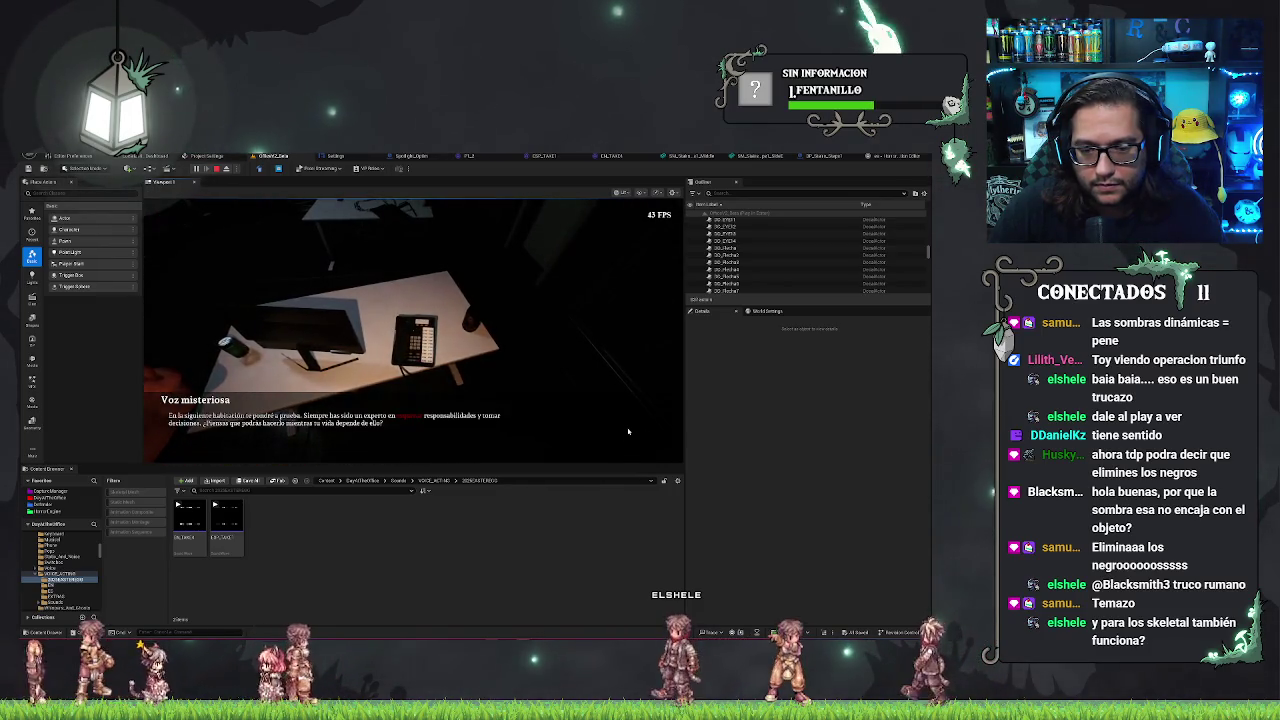
# - Take control of the running game's first-person camera and open its Opciones de Video menu
pyautogui.click(576, 335)
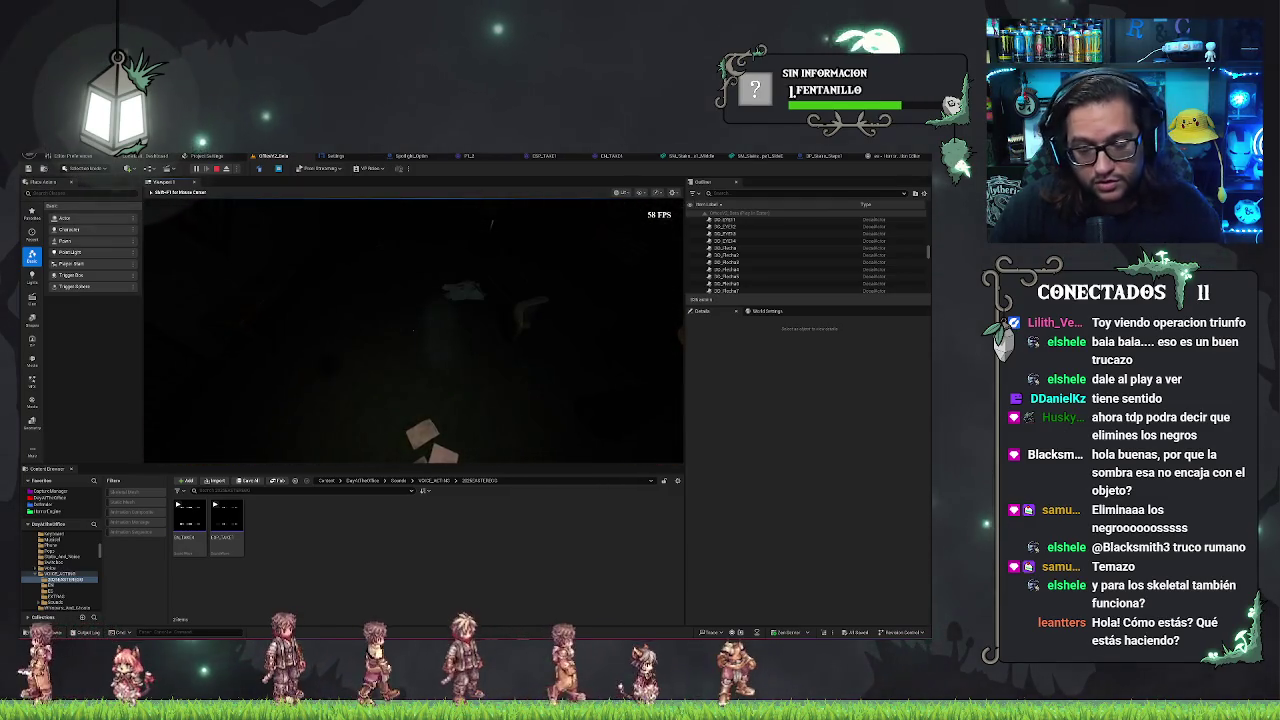
pyautogui.click(172, 329)
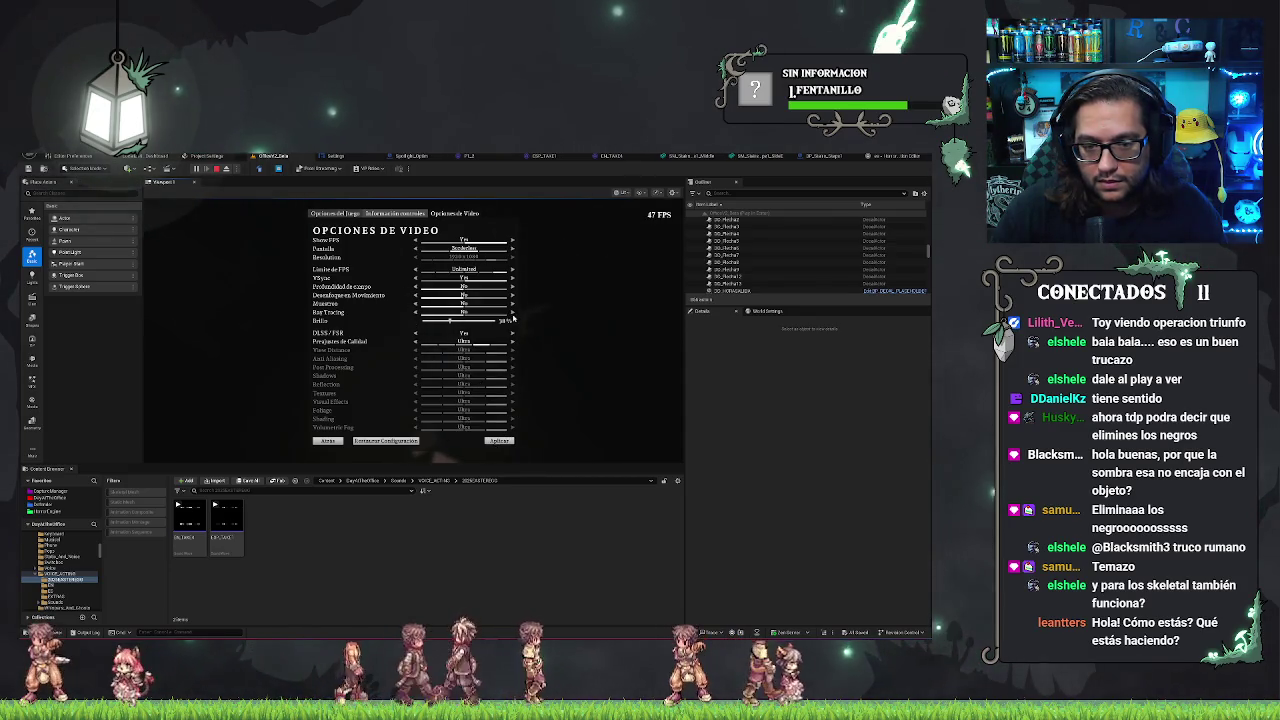
# - Close the video options, bring them up and close them again, then end the play session
pyautogui.click(609, 386)
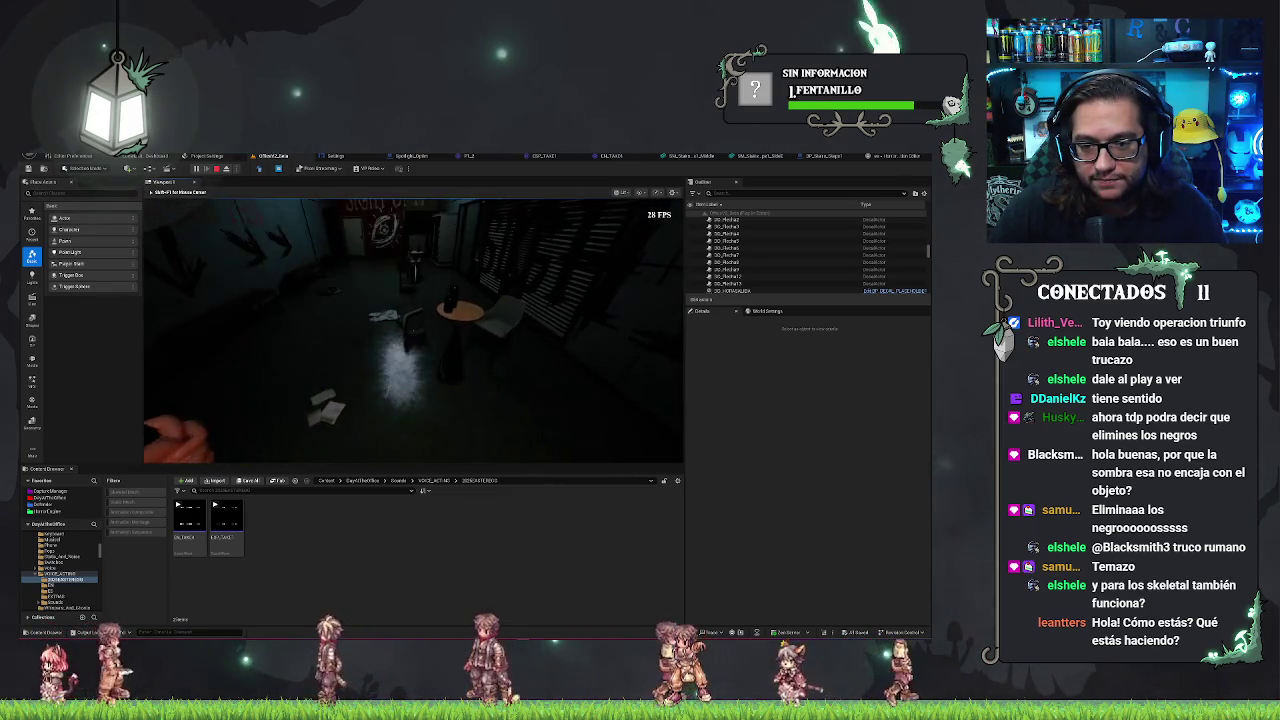
pyautogui.press('Escape')
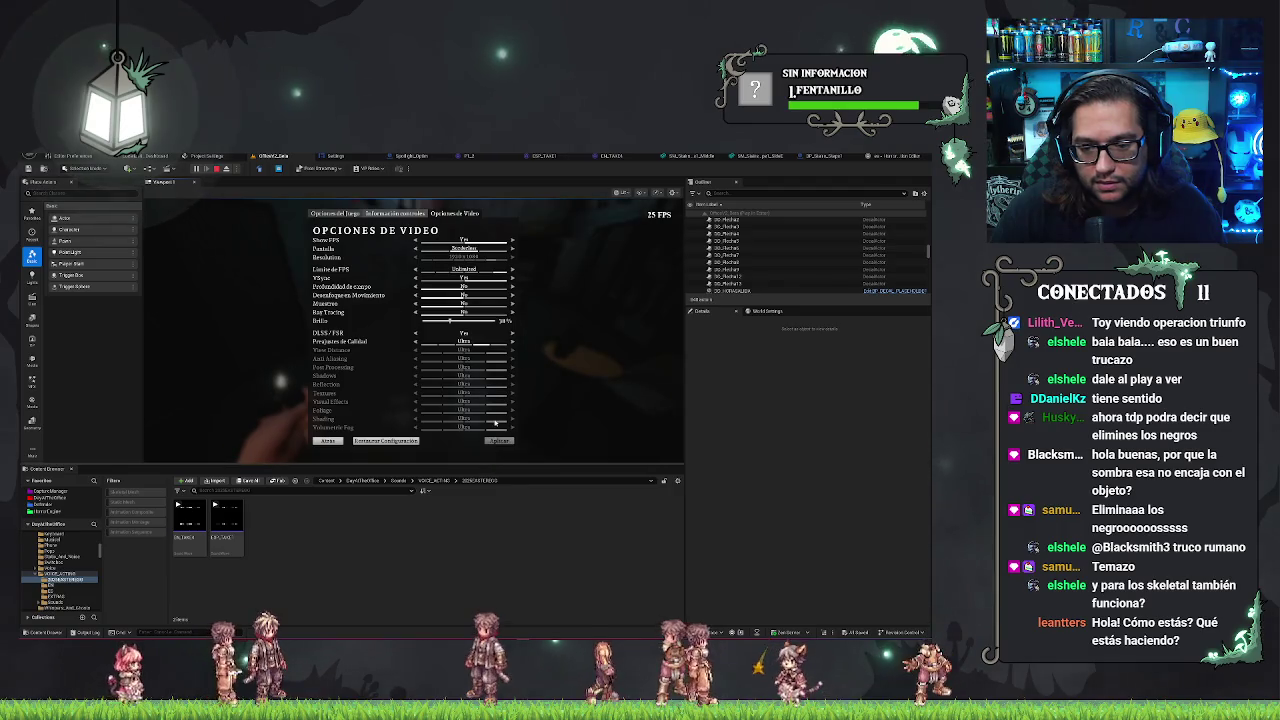
pyautogui.press('Escape')
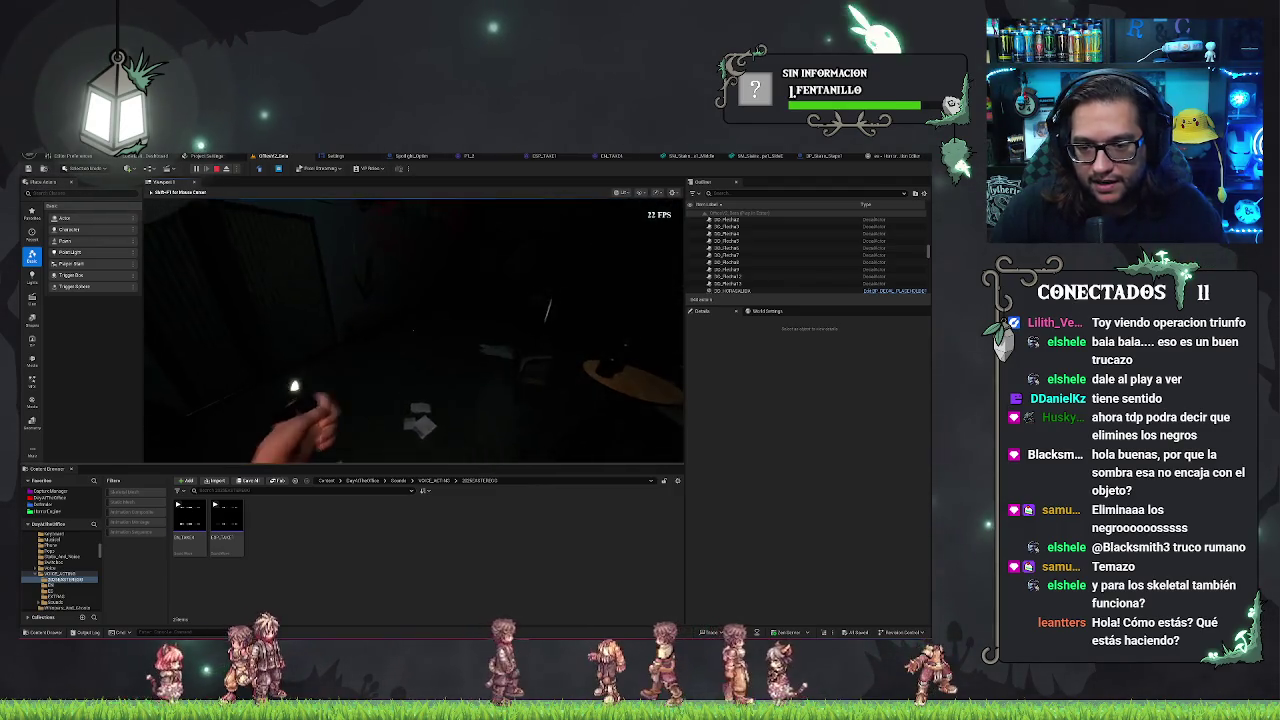
pyautogui.press('Escape')
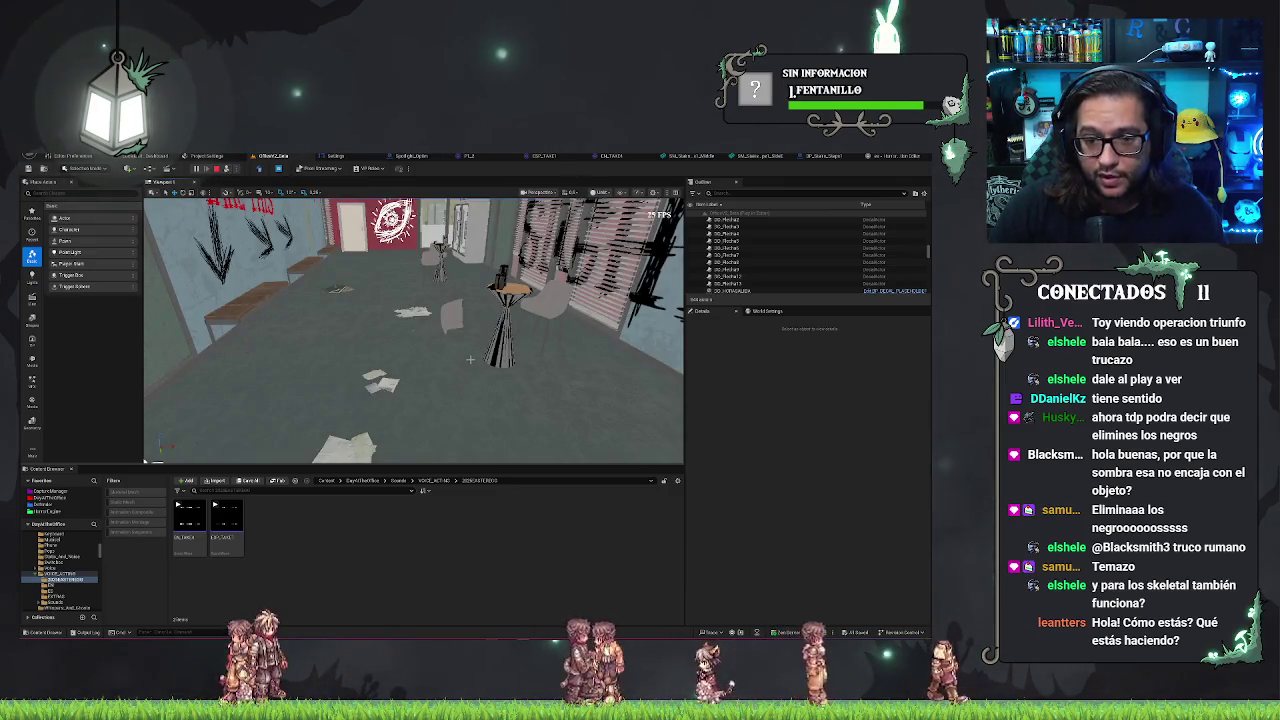
# - Switch the office viewport to Lit shading and select the room's point light
pyautogui.press('w')
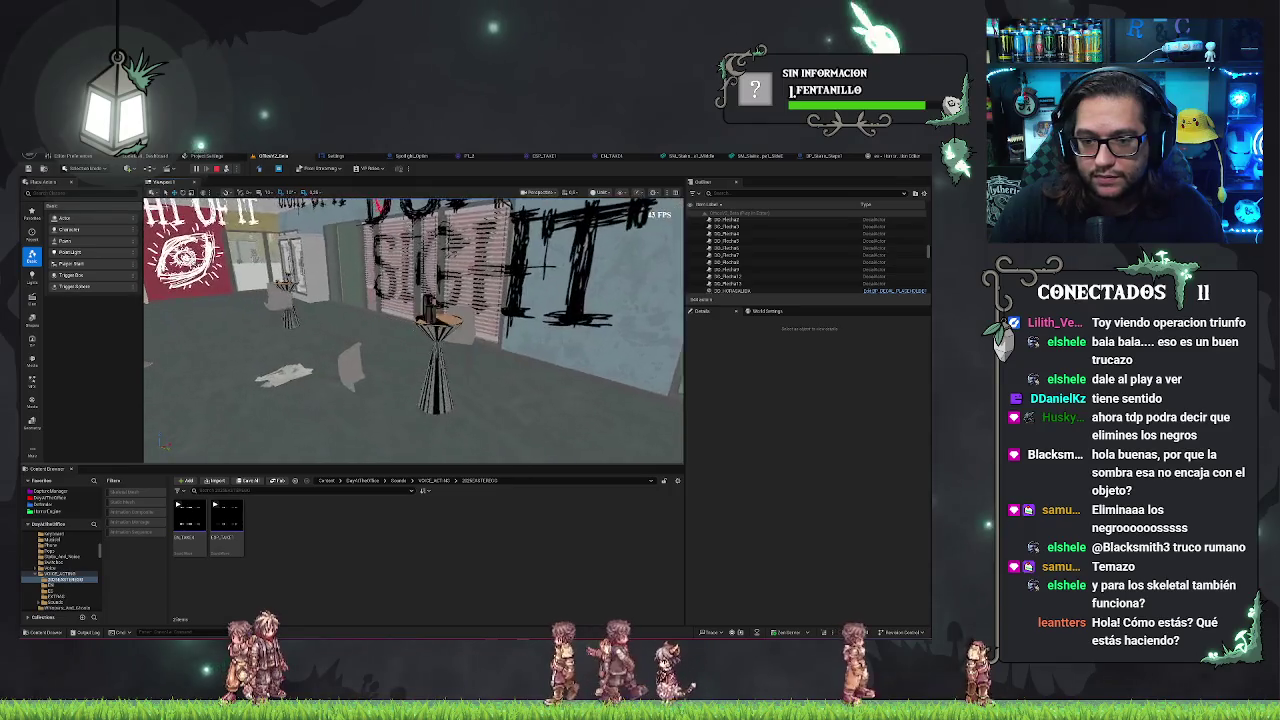
pyautogui.hotkey('shift', 'F1')
pyautogui.click(603, 192)
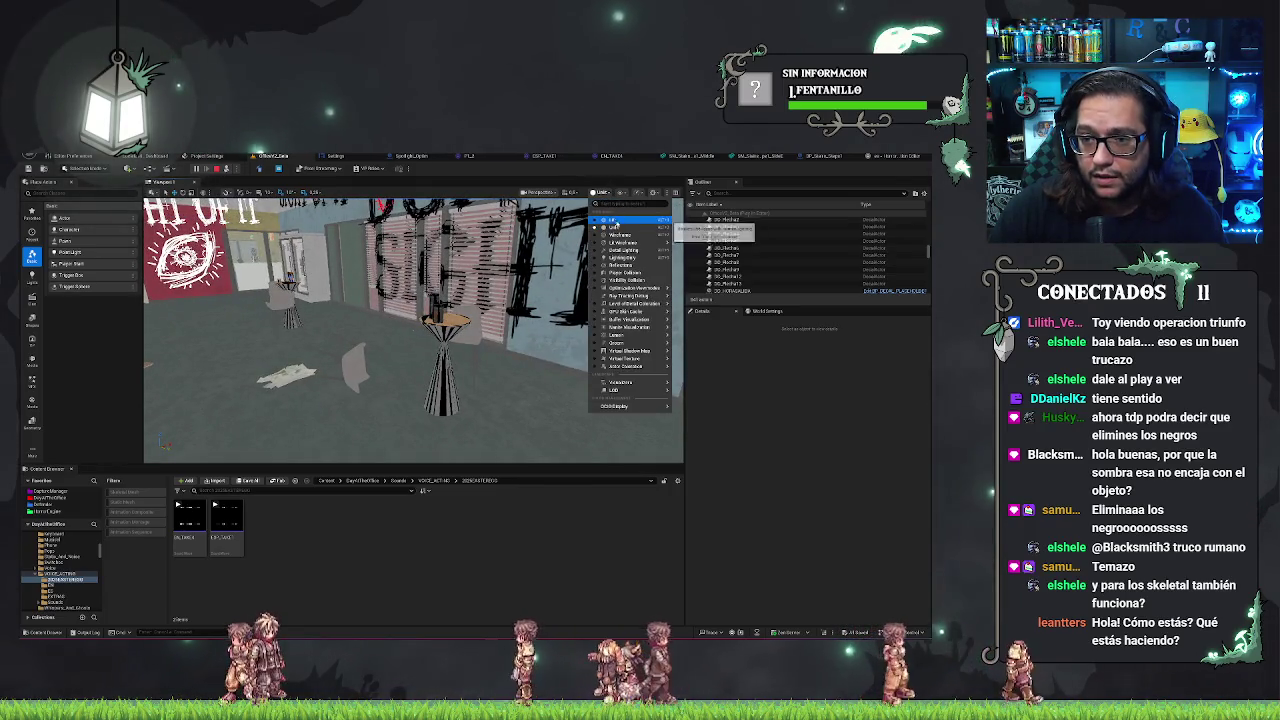
pyautogui.click(610, 220)
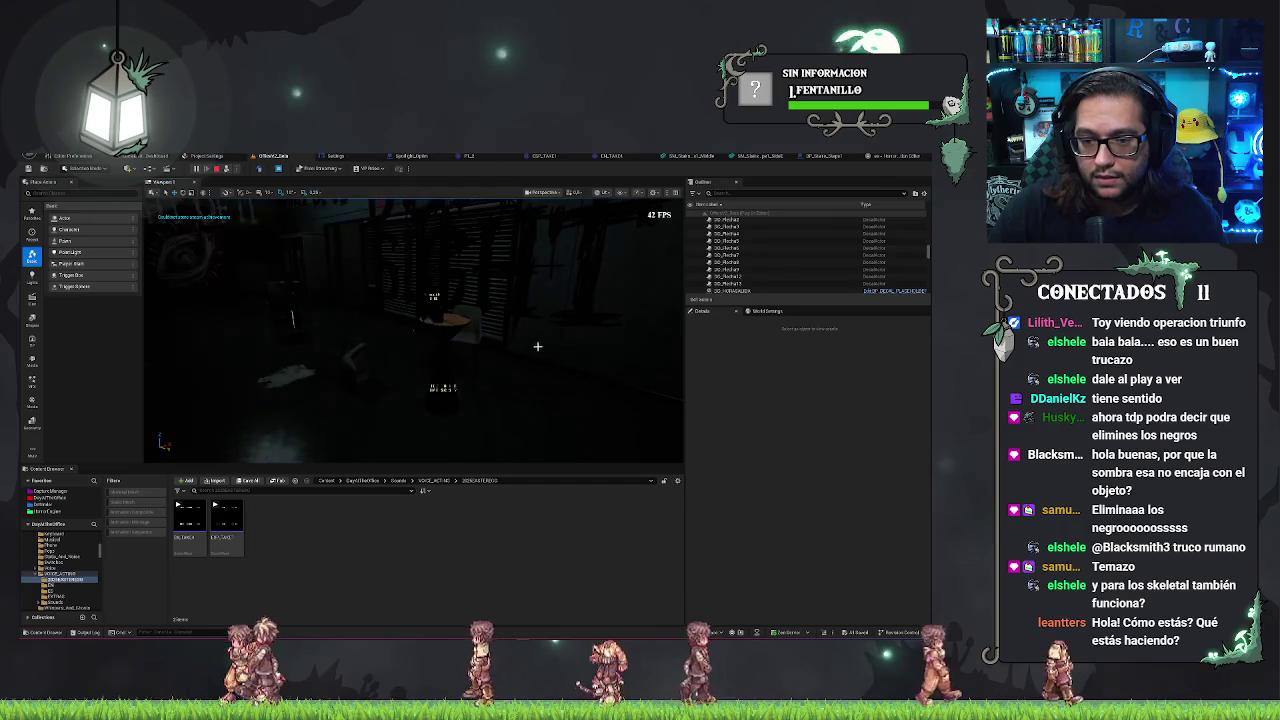
pyautogui.moveTo(537, 346); pyautogui.dragTo(319, 382)
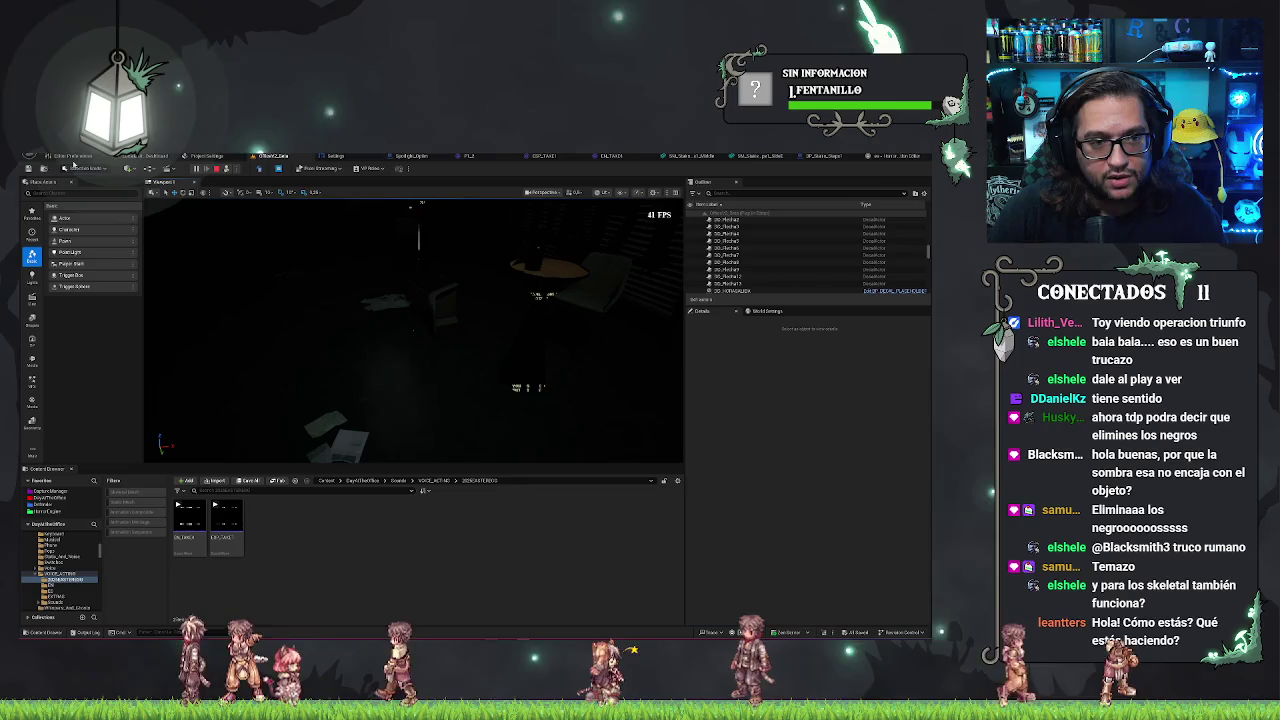
pyautogui.moveTo(300, 270); pyautogui.dragTo(291, 295)
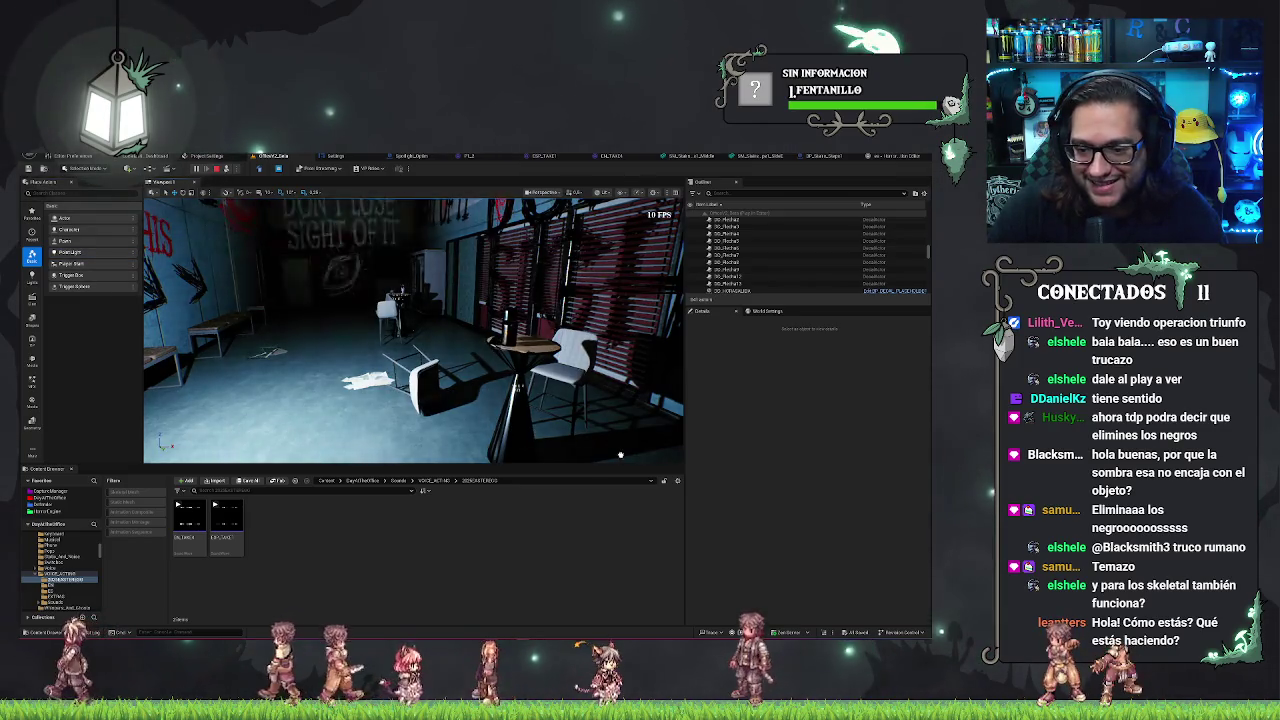
pyautogui.click(404, 268)
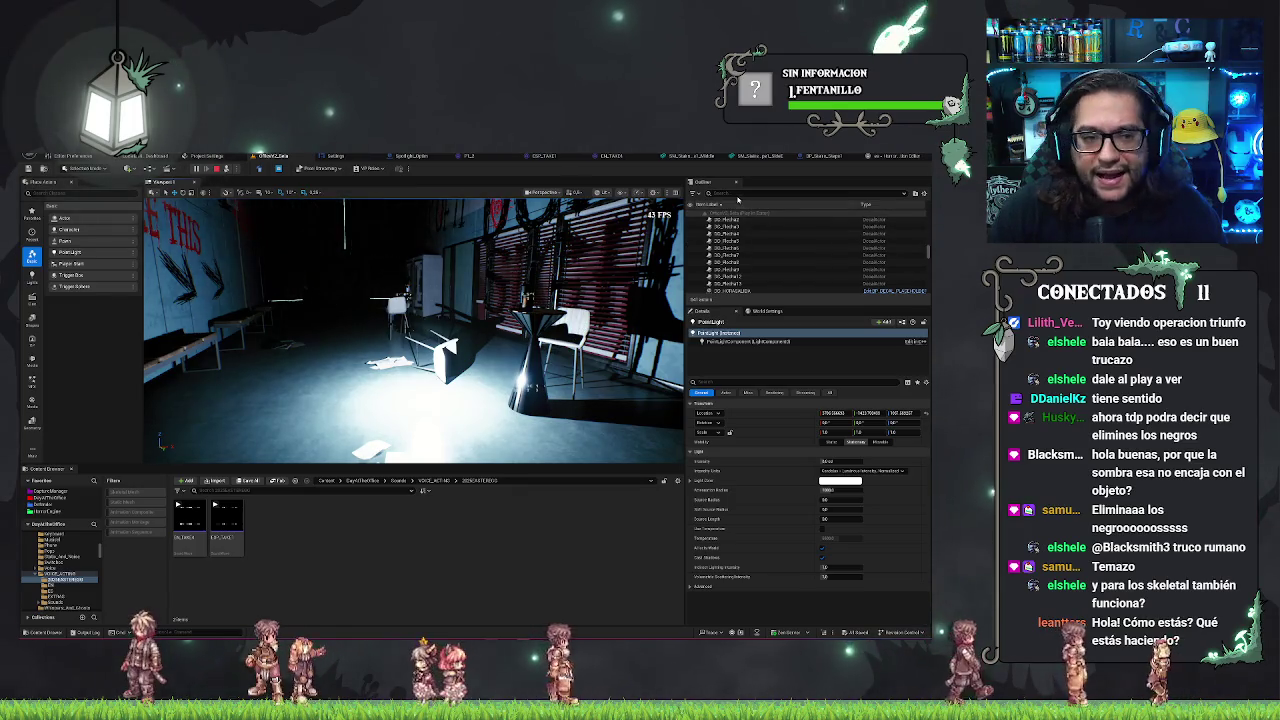
# - Filter the Outliner actor list with the search term 'point'
pyautogui.write('point')
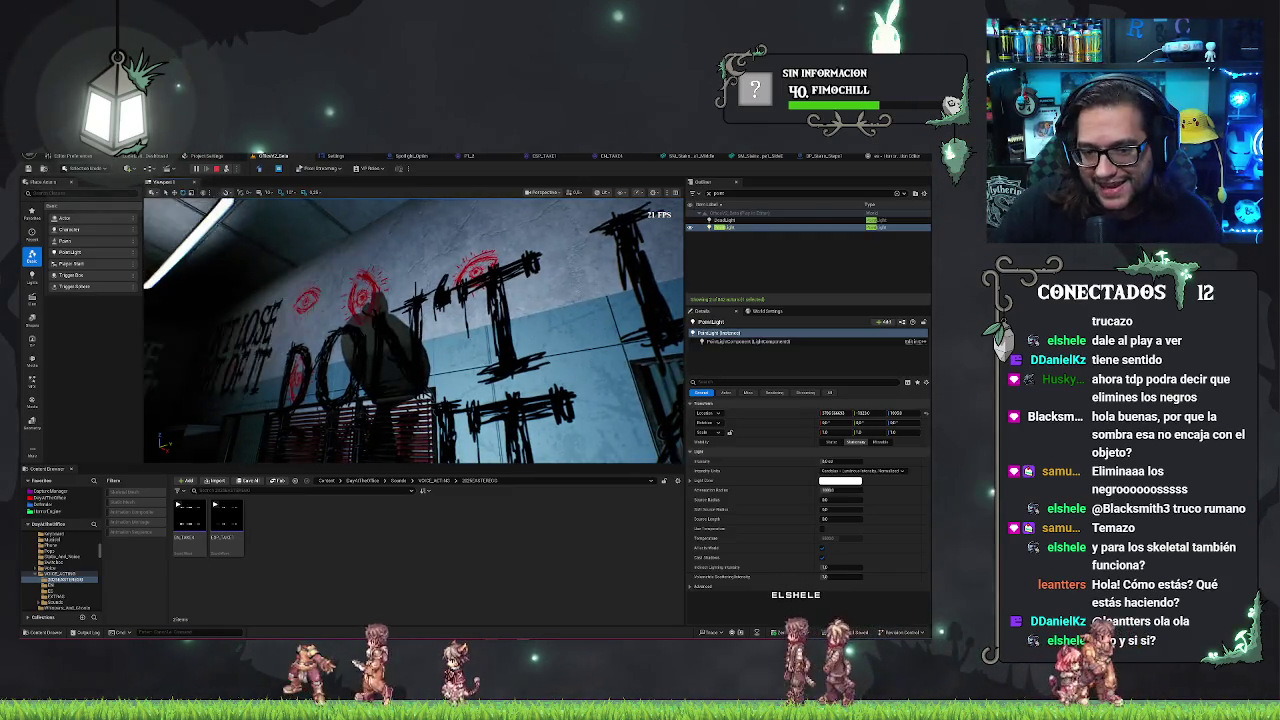
pyautogui.click(444, 378)
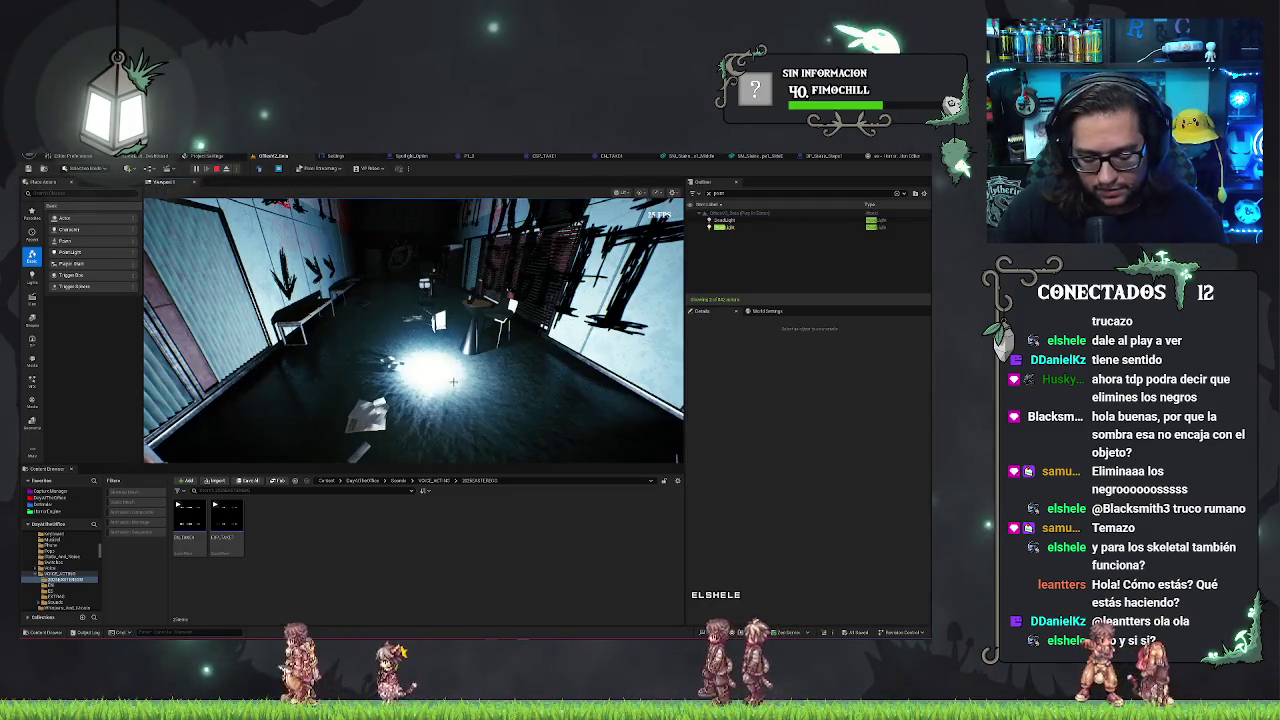
pyautogui.press('Escape')
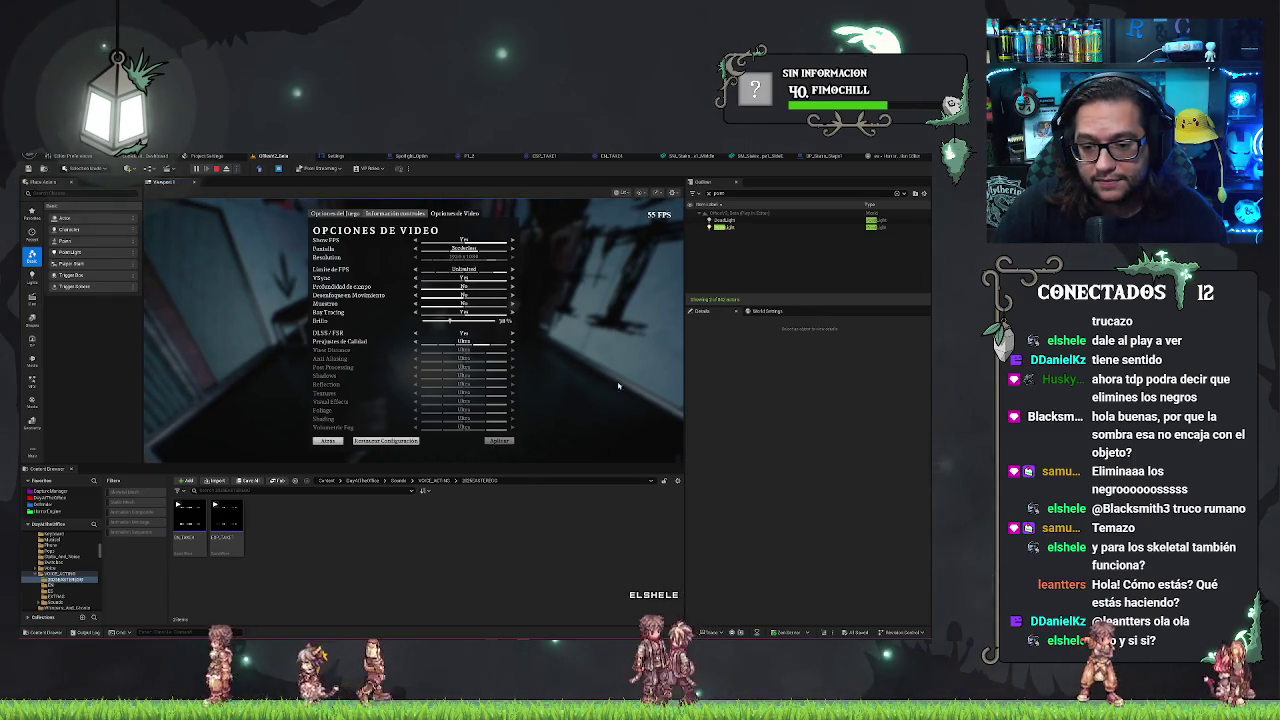
pyautogui.press('Escape')
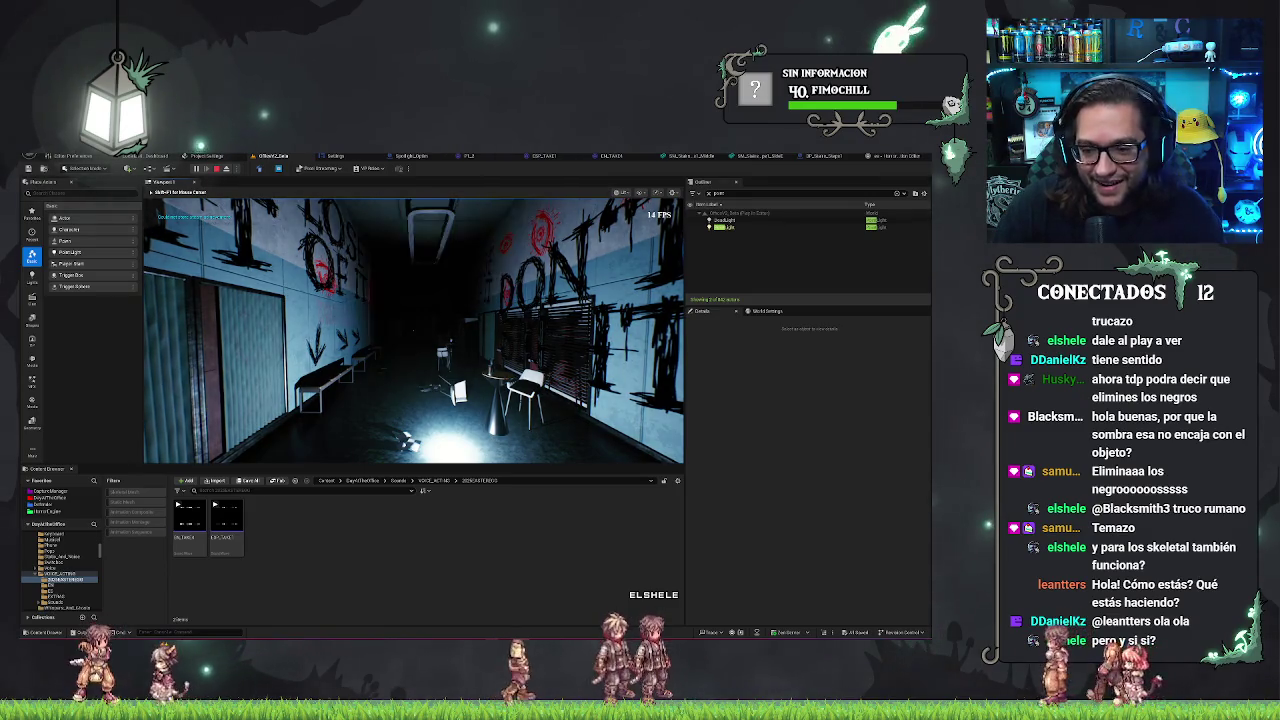
pyautogui.press('Escape')
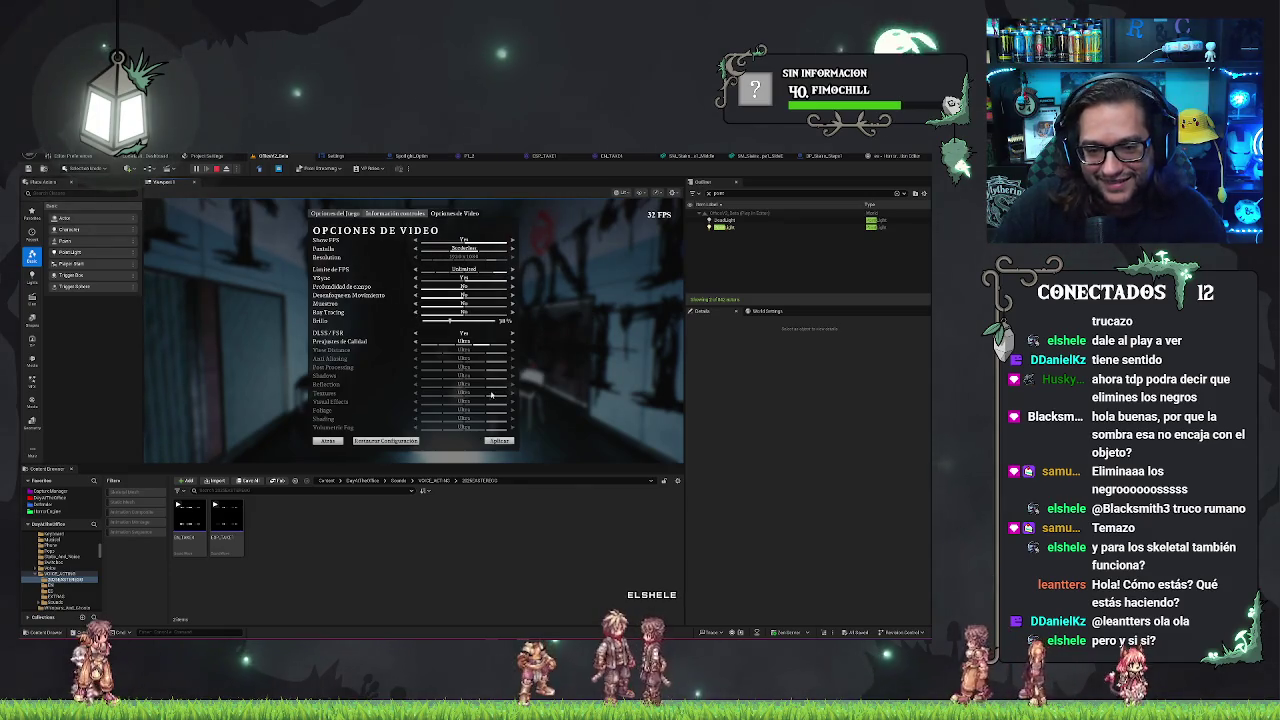
pyautogui.press('Escape')
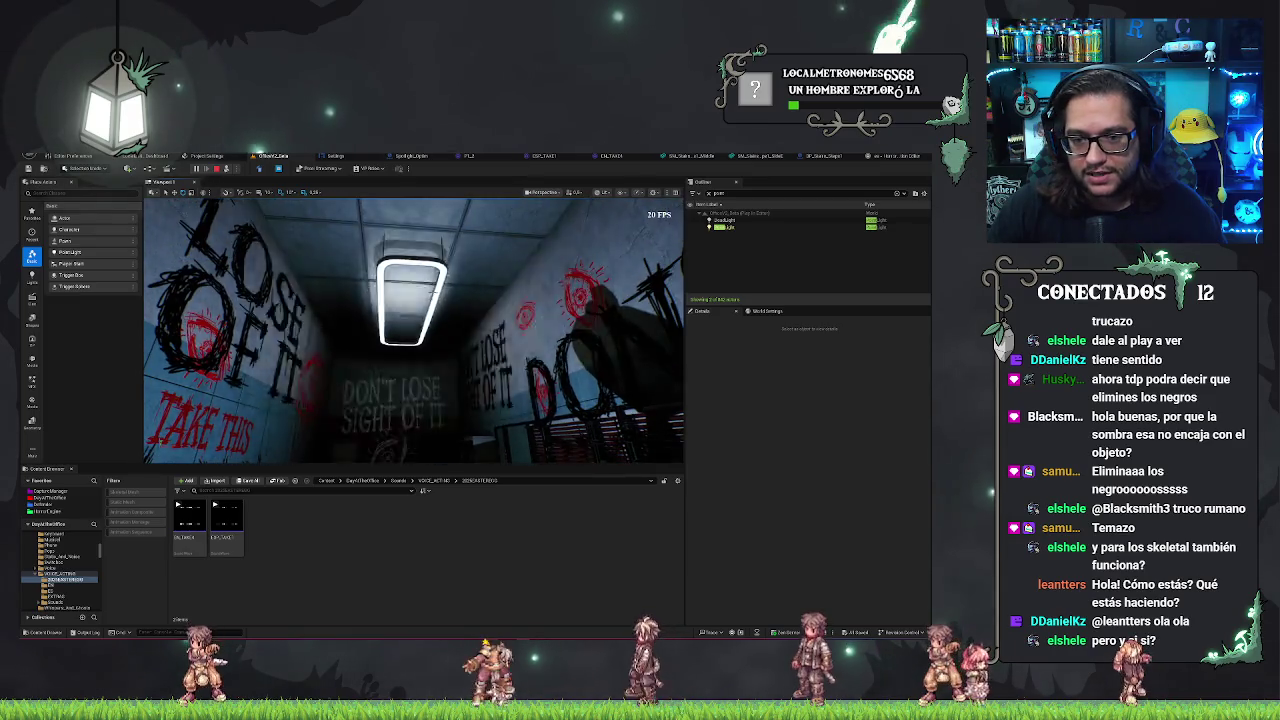
# - Delete the extra PointLight, then select Spotlight_Option12's light component and frame it in view
pyautogui.click(739, 228)
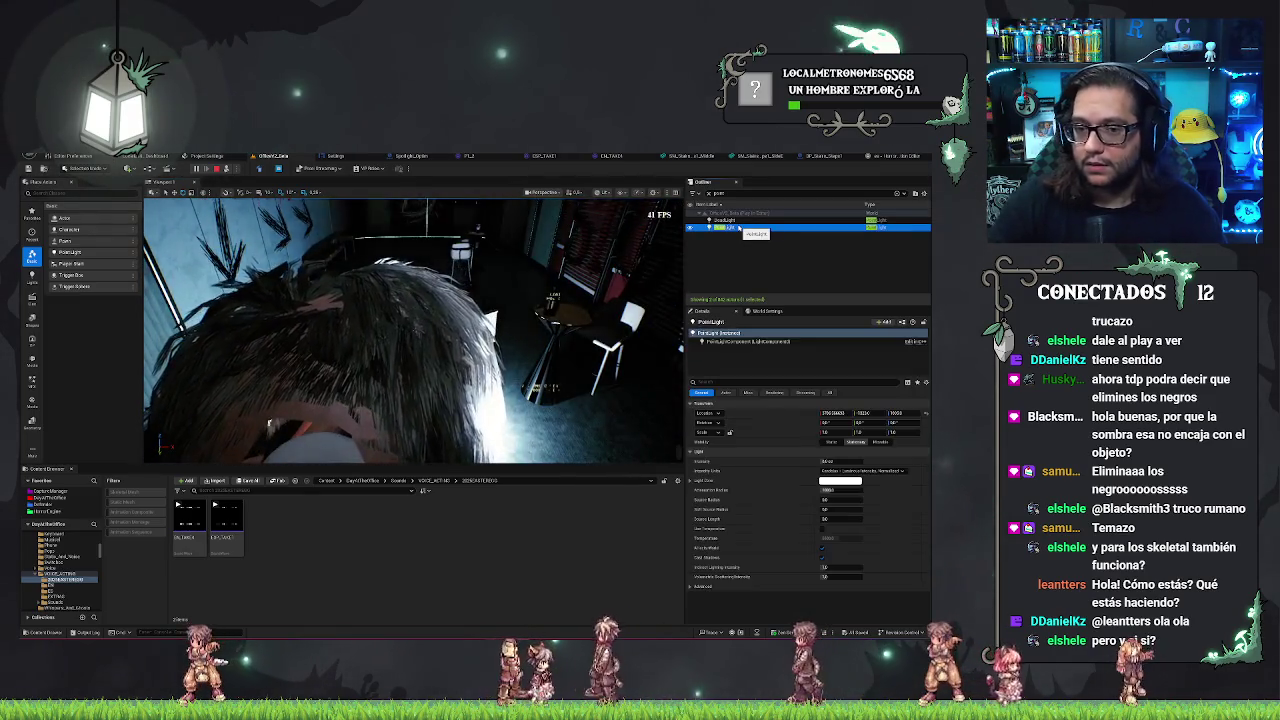
pyautogui.press('Delete')
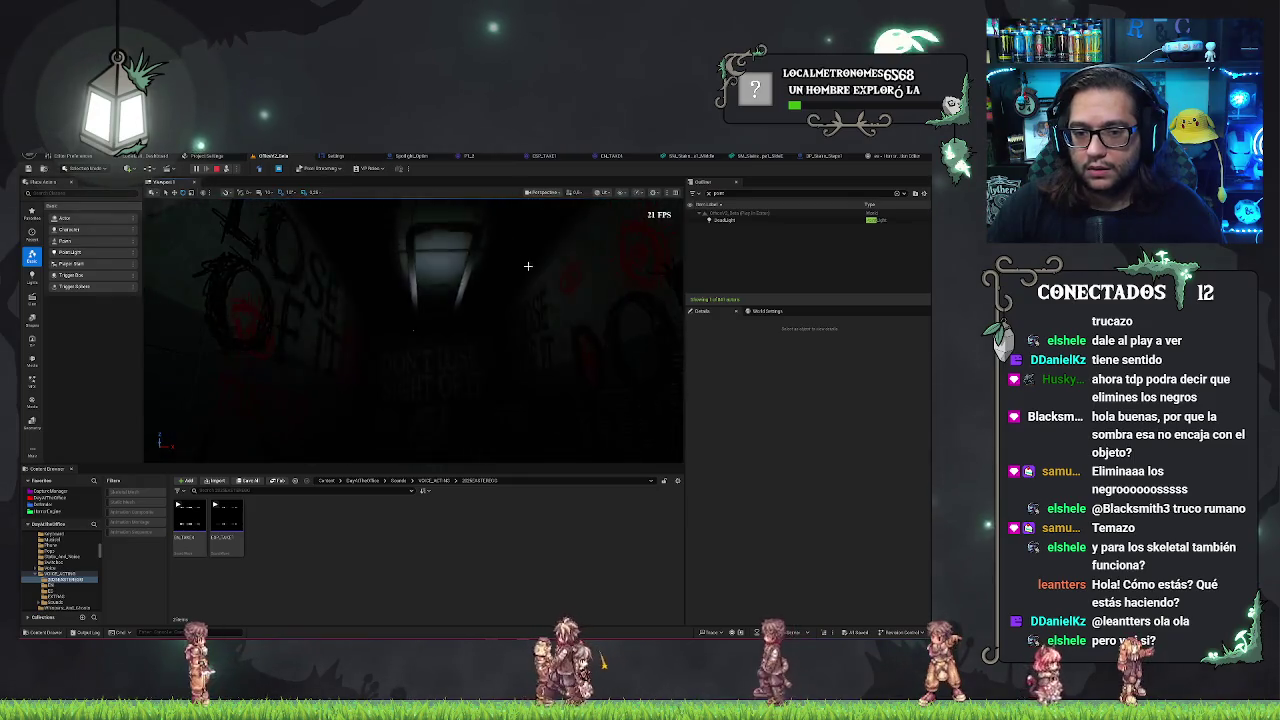
pyautogui.click(453, 229)
pyautogui.click(630, 379)
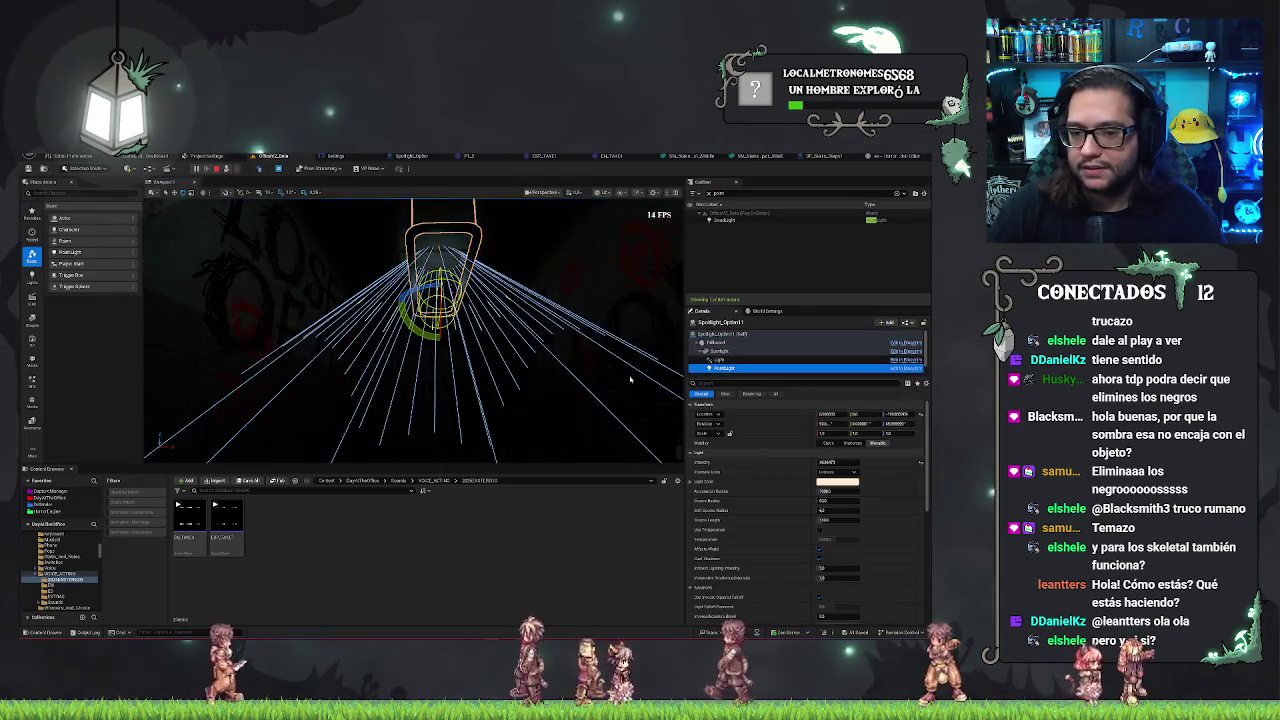
pyautogui.moveTo(528, 377); pyautogui.dragTo(530, 330)
pyautogui.click(472, 387)
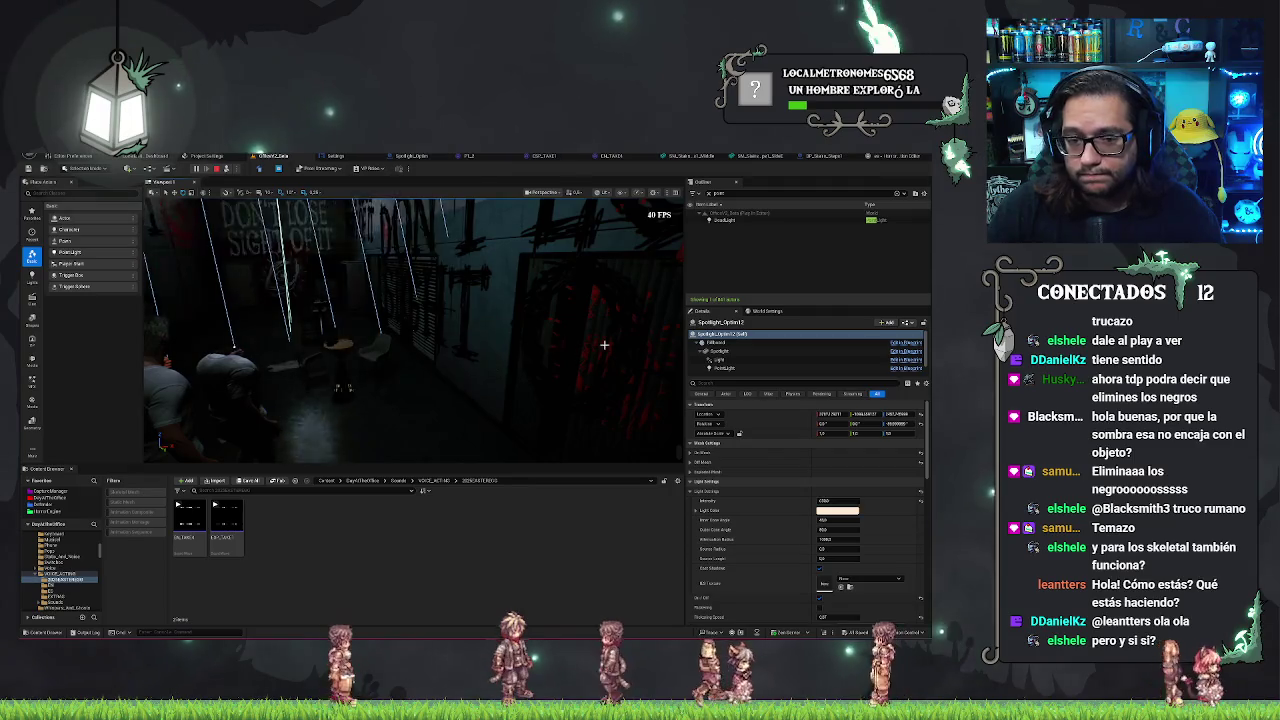
pyautogui.click(722, 368)
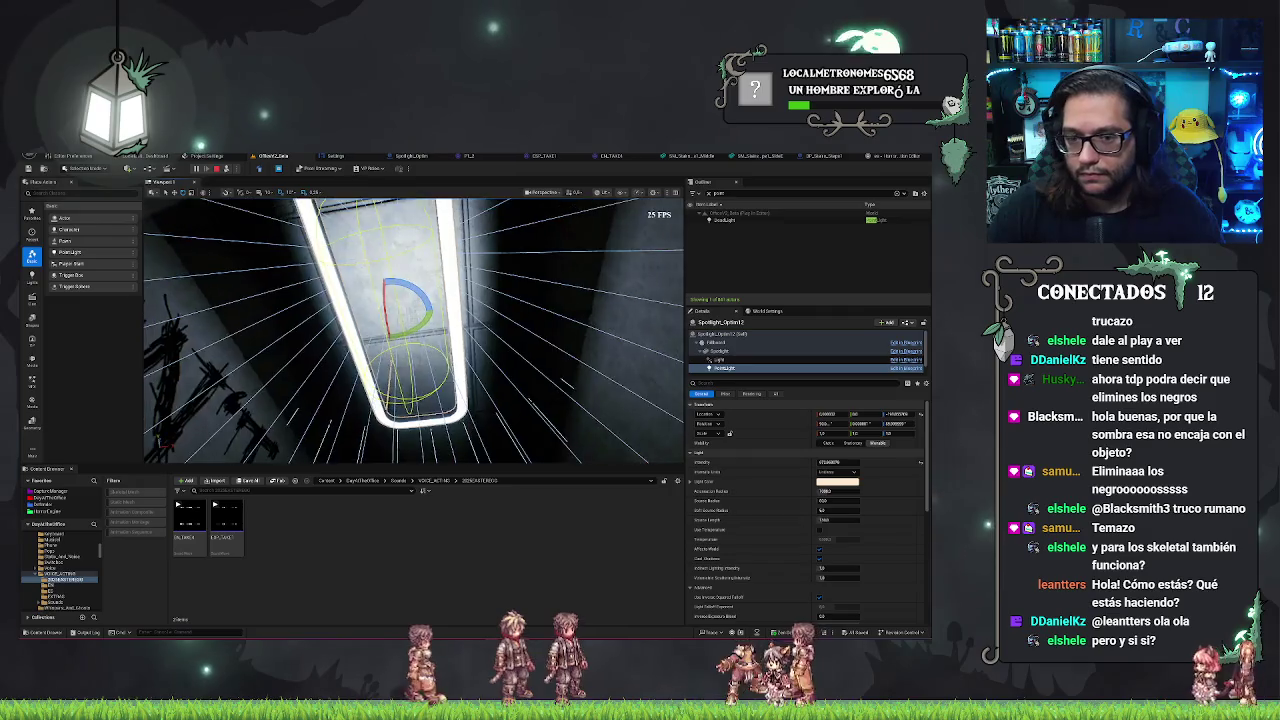
pyautogui.press('f')
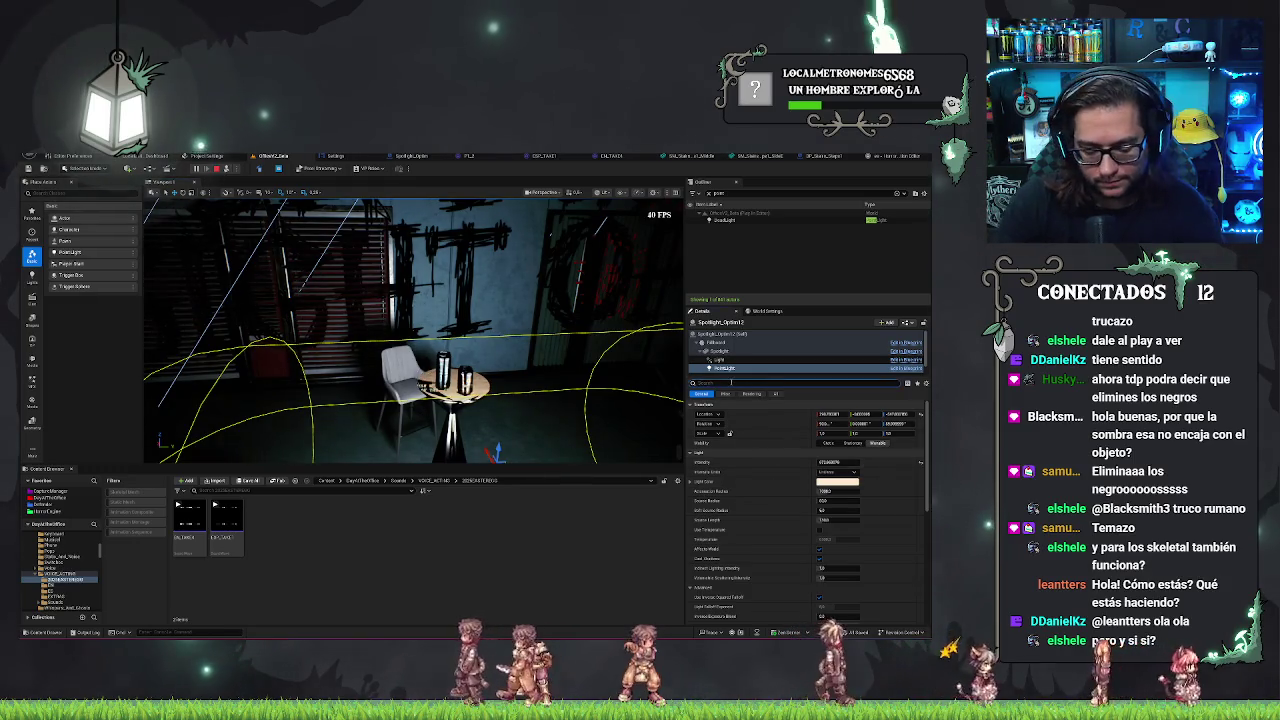
# - Filter the lamp's Details to 'shado' properties, then select the room's other point light
pyautogui.write('shado')
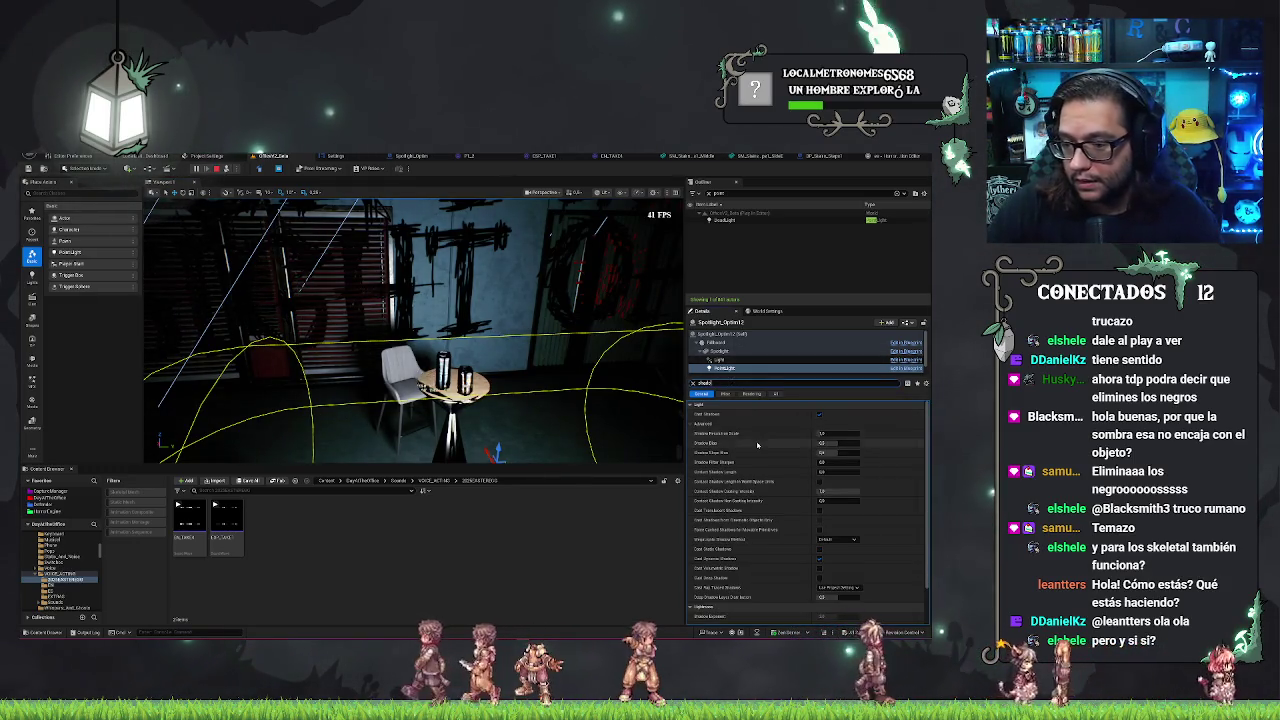
pyautogui.scroll(-2, 757, 445)
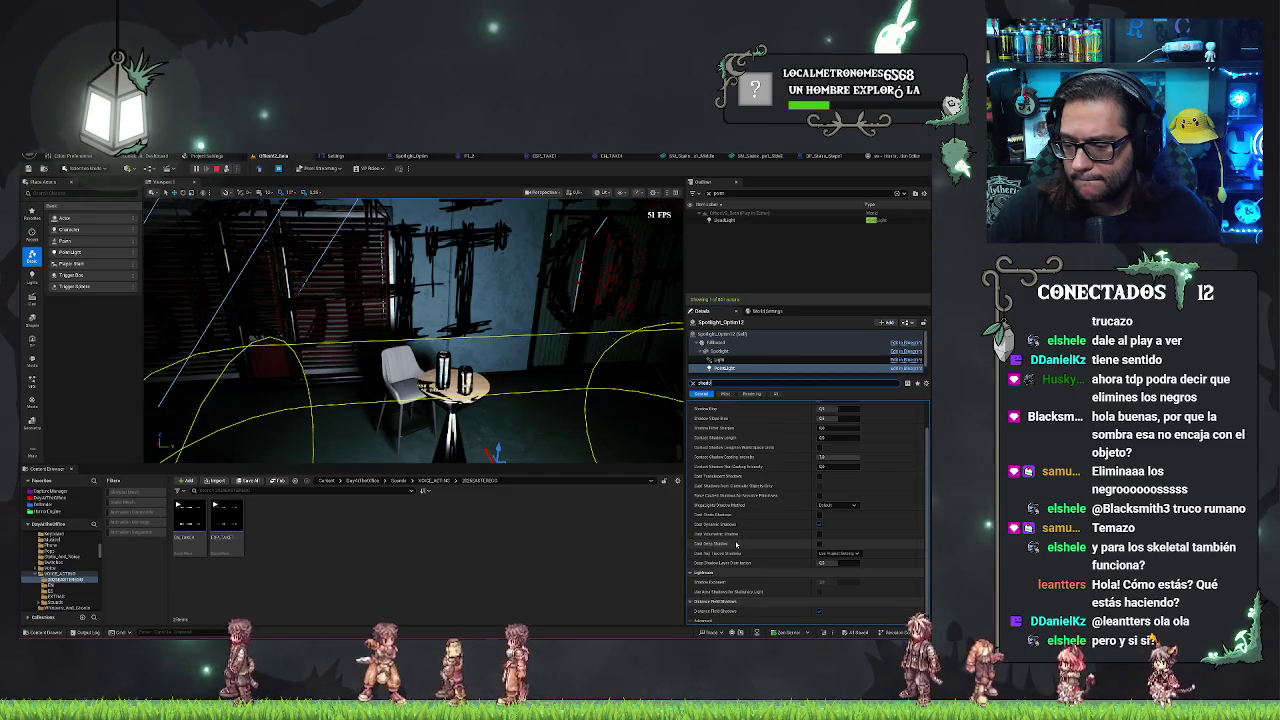
pyautogui.click(600, 420)
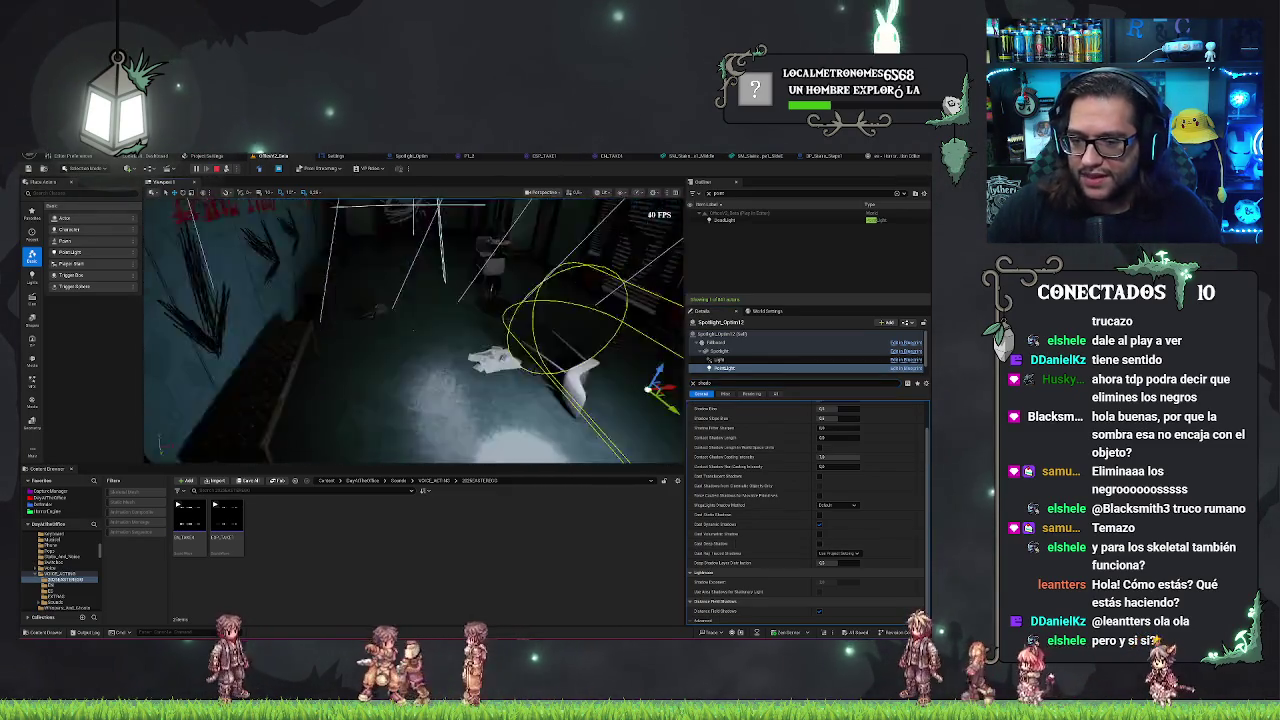
pyautogui.moveTo(345, 288); pyautogui.dragTo(345, 288)
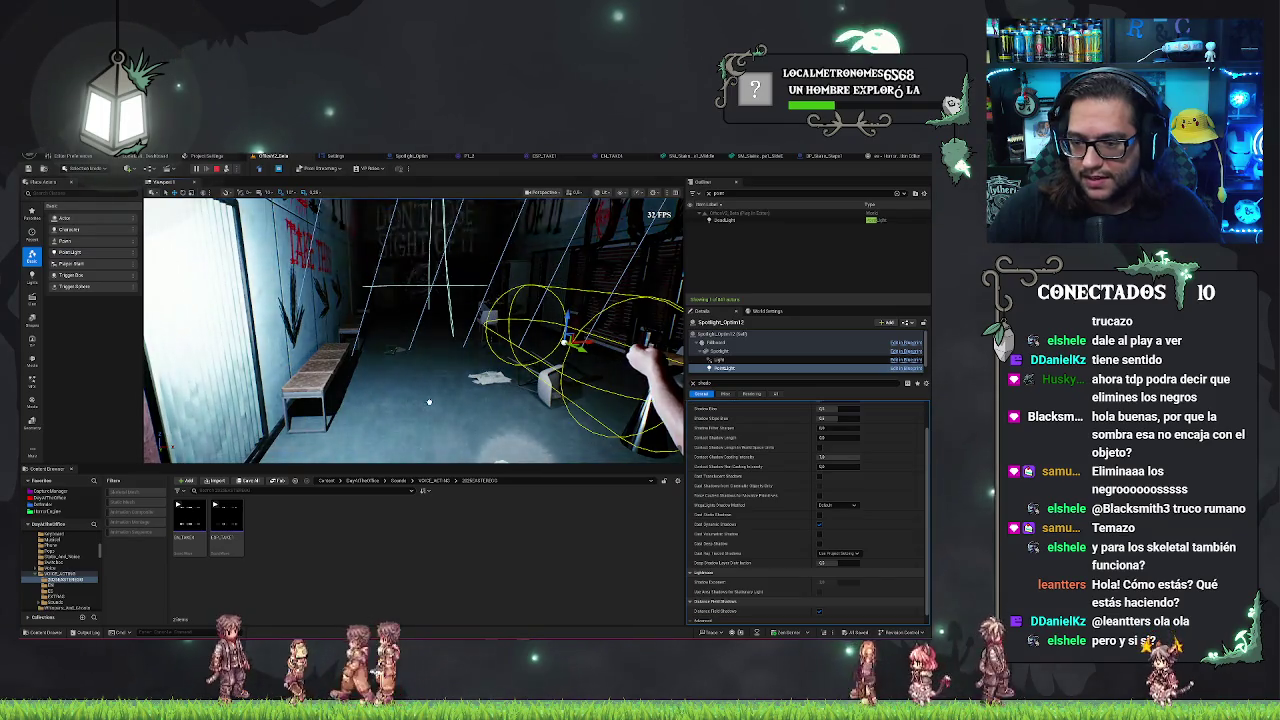
pyautogui.click(431, 402)
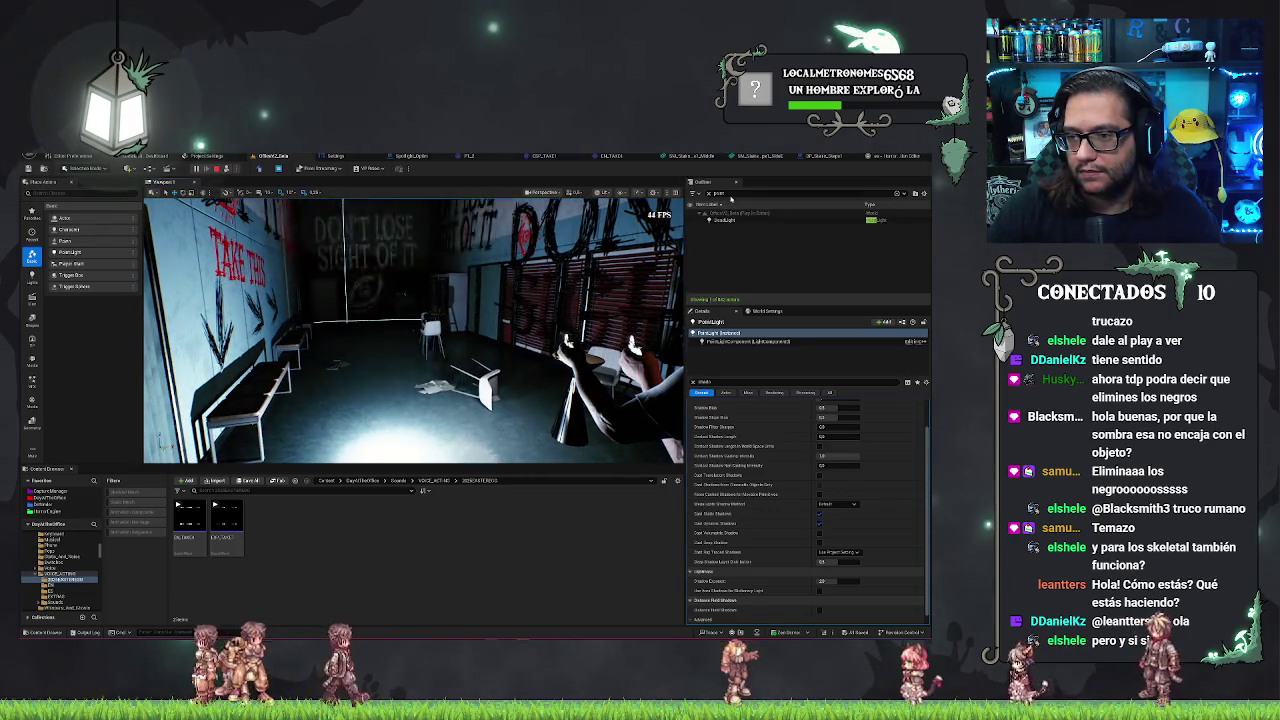
# - Delete the PointLight actor, then select and frame the Spotlight_Option12 ceiling fixture
pyautogui.press('Return')
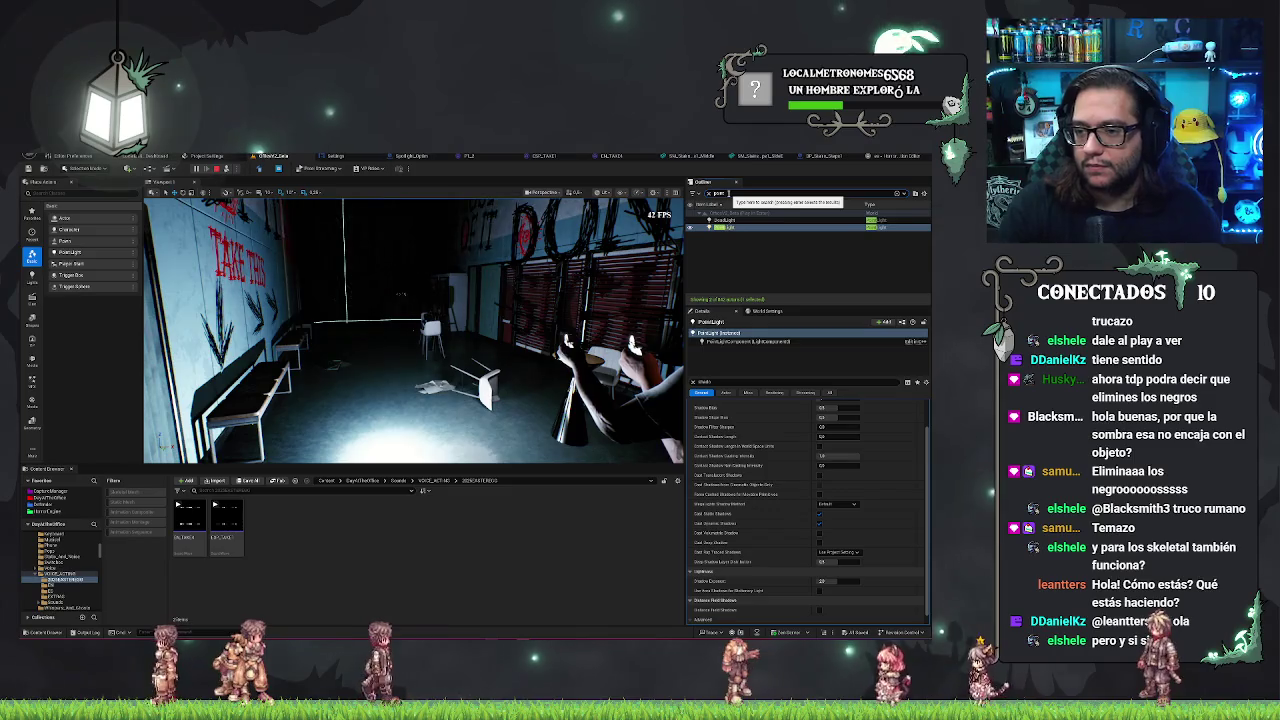
pyautogui.click(729, 227)
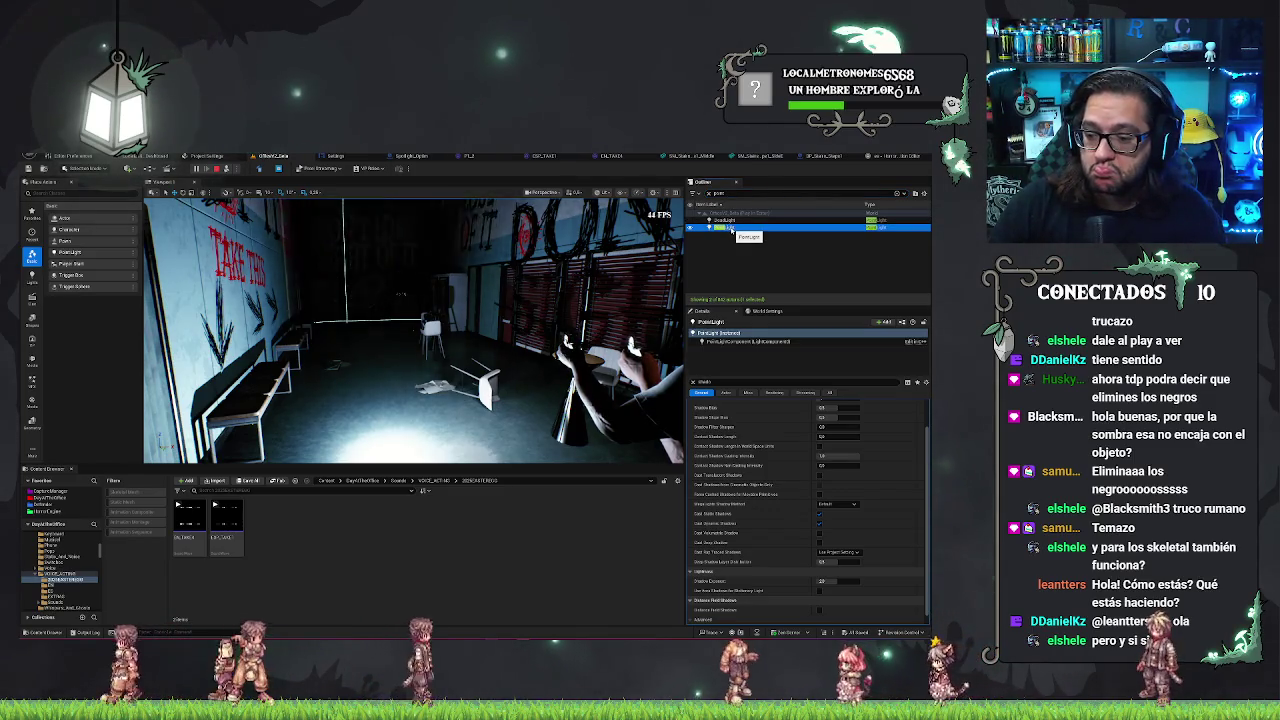
pyautogui.scroll(2, 711, 478)
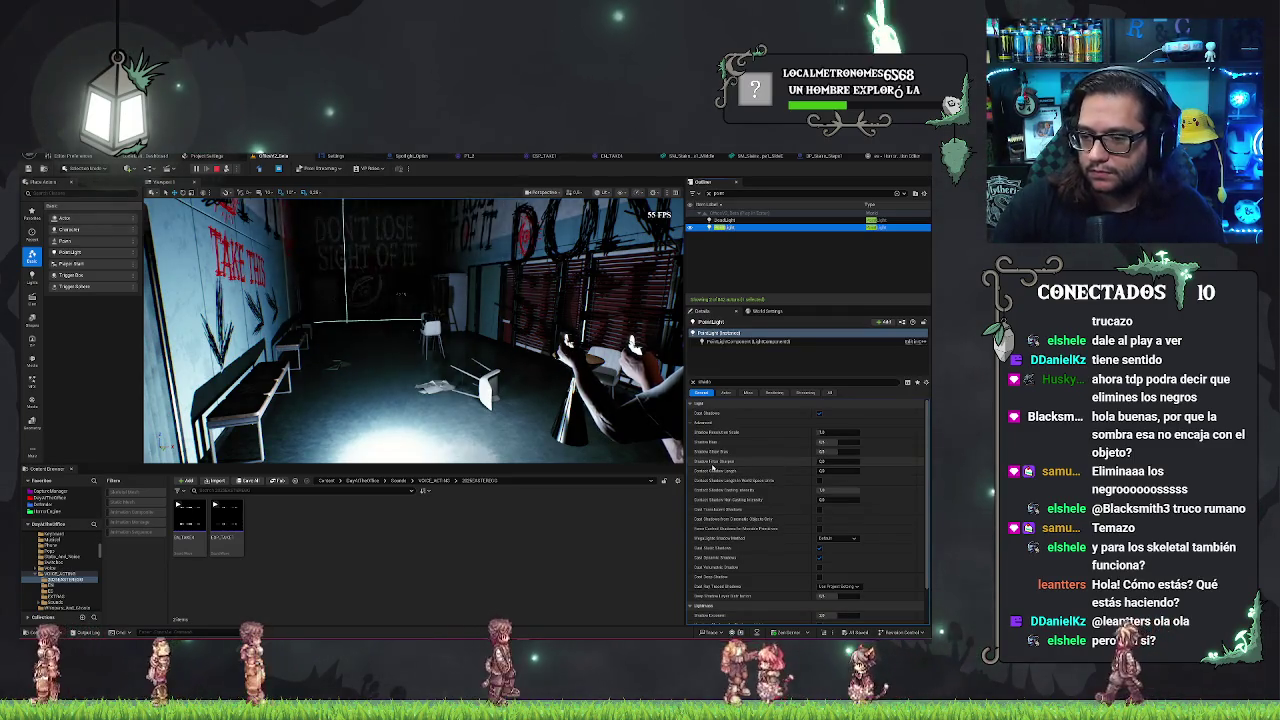
pyautogui.press('Delete')
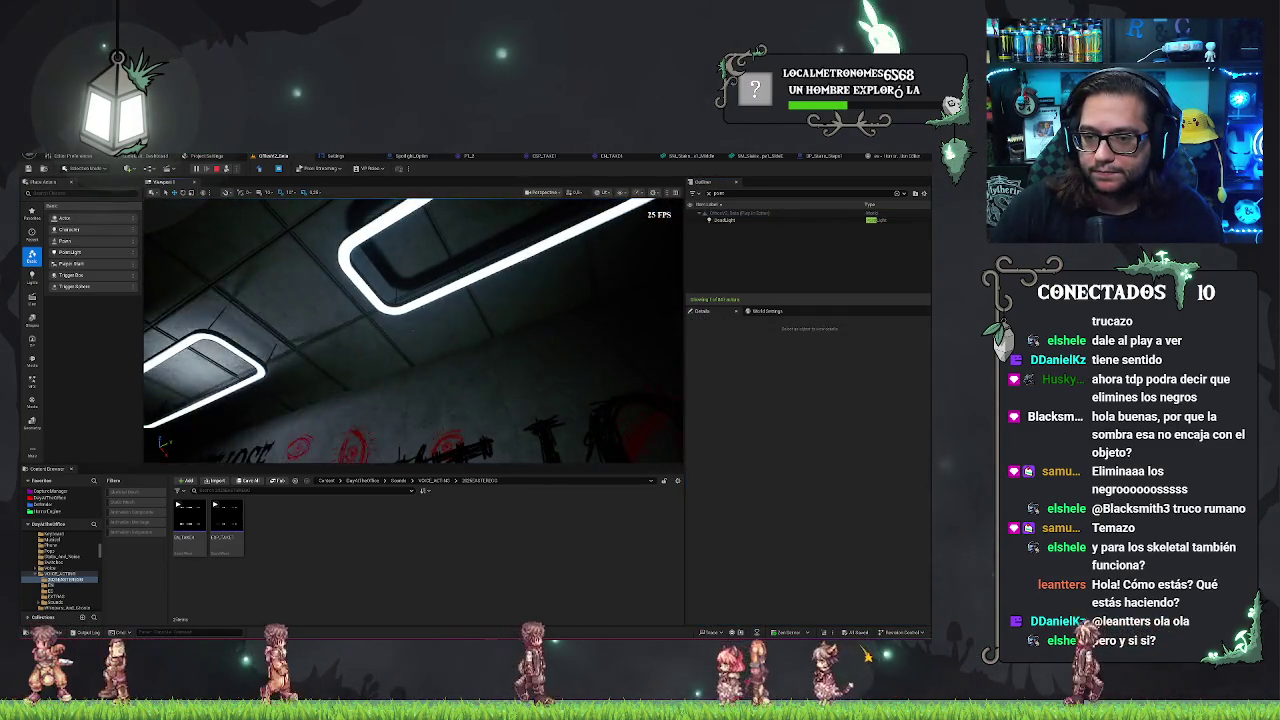
pyautogui.click(408, 427)
pyautogui.press('f')
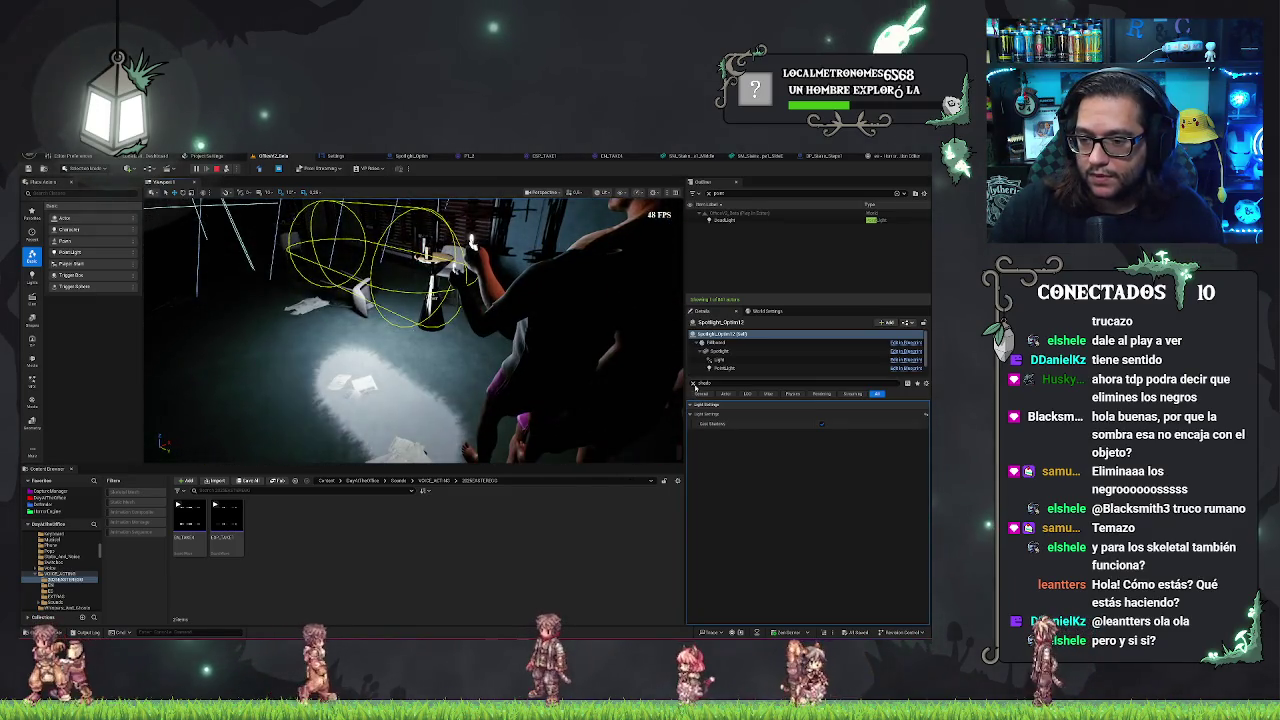
# - Clear the Details filter and search the fixture's properties for 'costs'
pyautogui.click(692, 383)
pyautogui.scroll(-2, 760, 500)
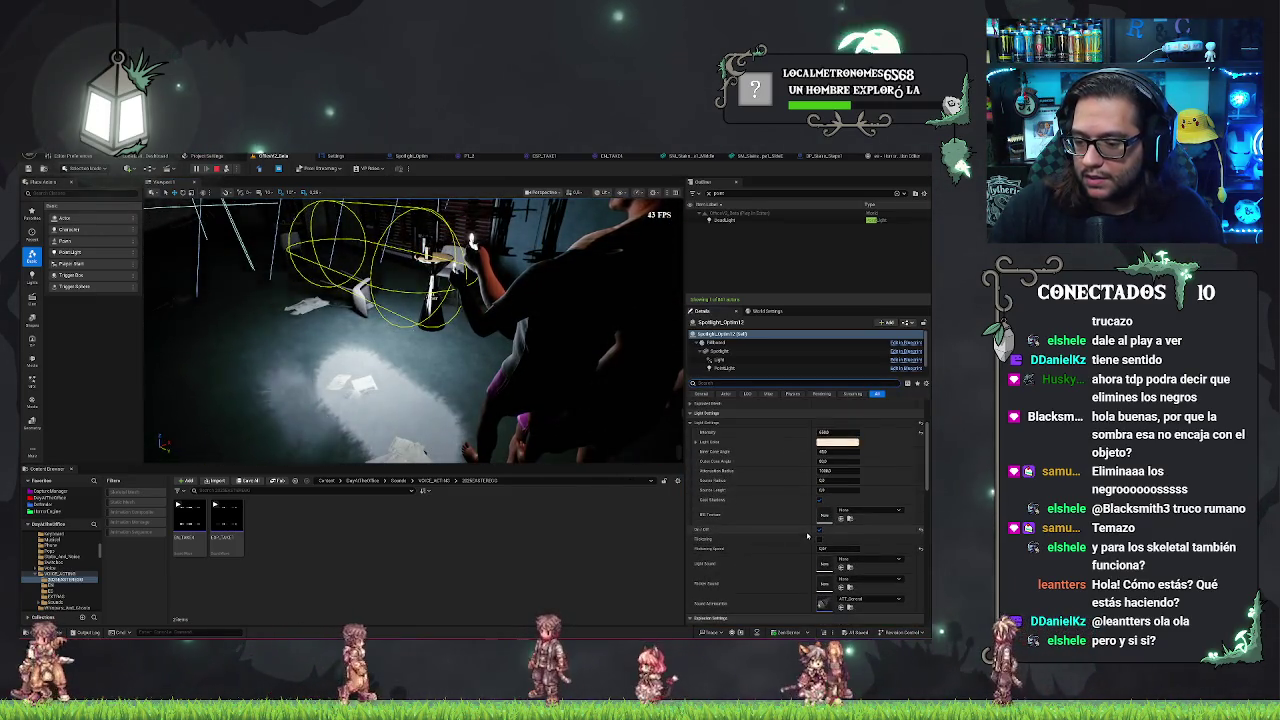
pyautogui.scroll(-5, 800, 500)
pyautogui.click(726, 383)
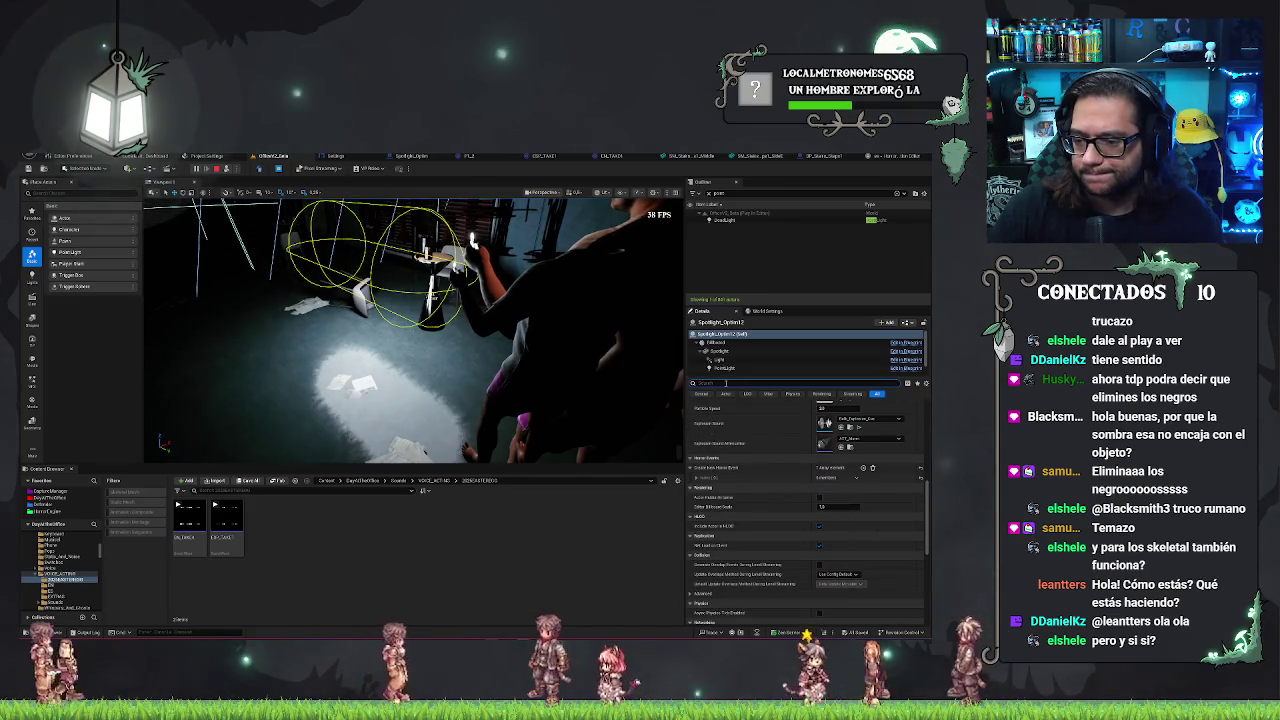
pyautogui.write('cost')
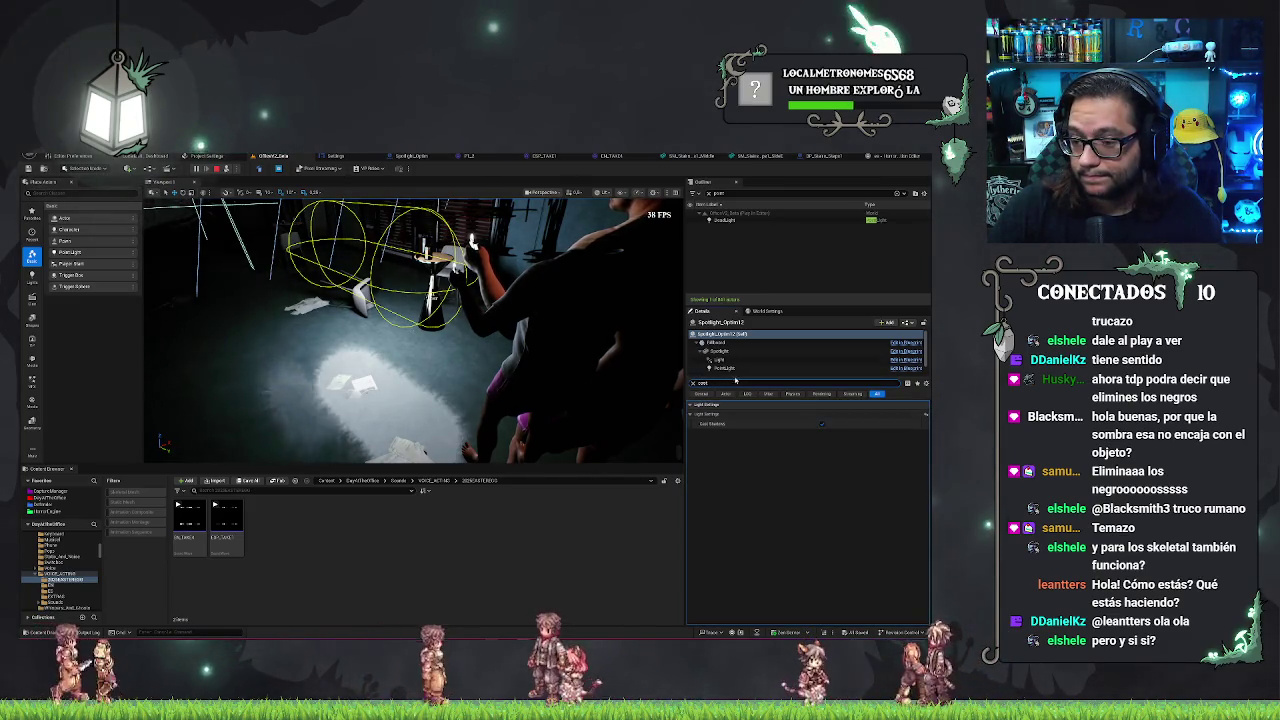
pyautogui.write('s')
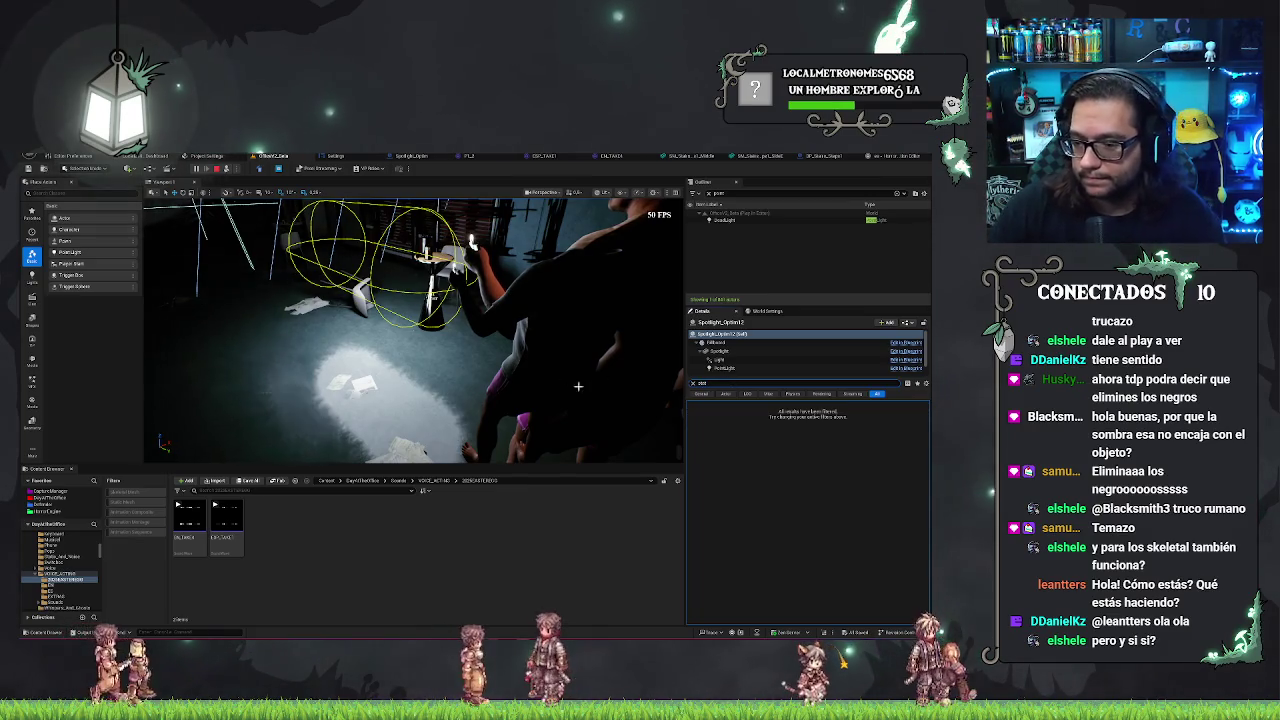
# - Select the fixture's PointLight component and filter its Details to 'shadow' settings
pyautogui.click(722, 368)
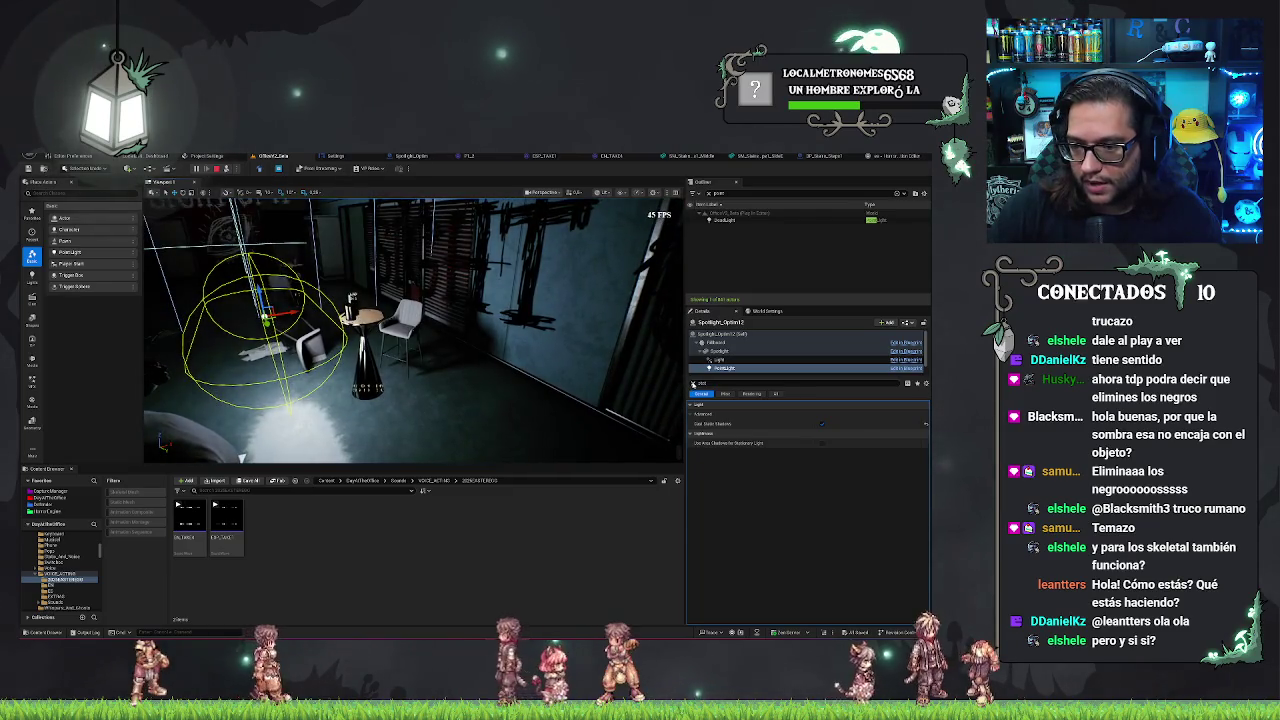
pyautogui.press('BackSpace')
pyautogui.press('BackSpace')
pyautogui.press('BackSpace')
pyautogui.scroll(-1, 779, 471)
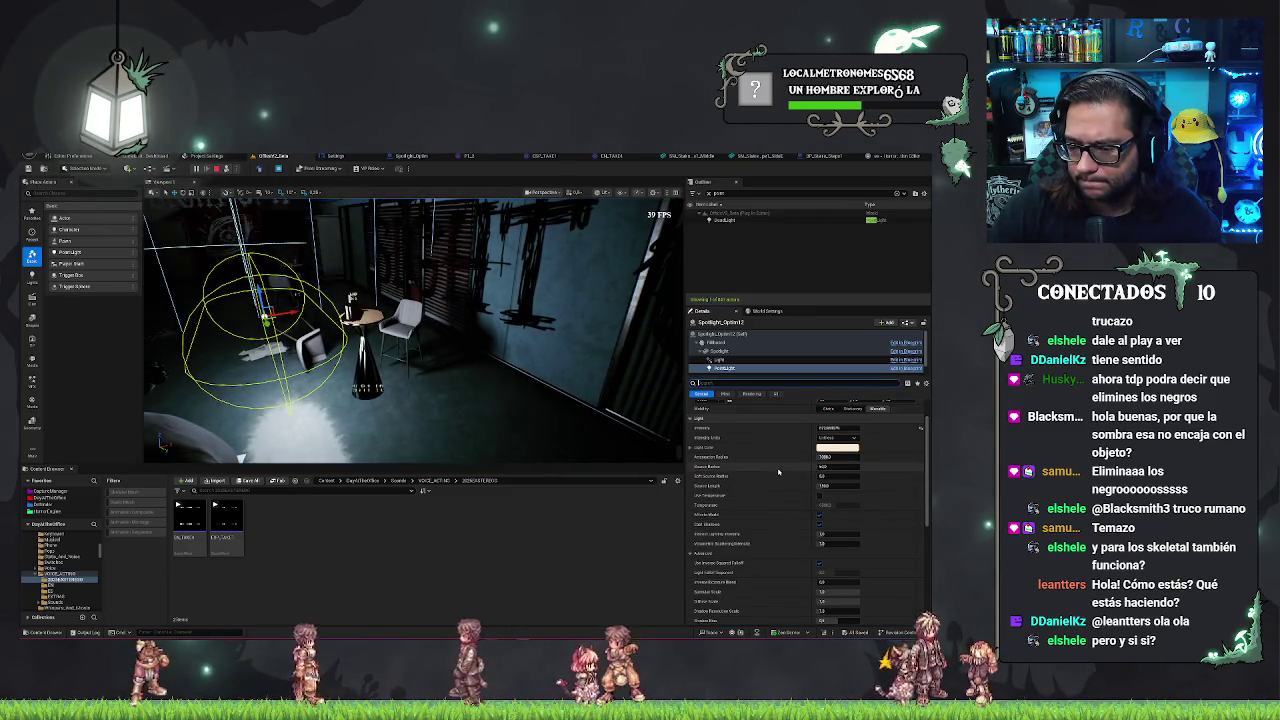
pyautogui.scroll(-3, 779, 471)
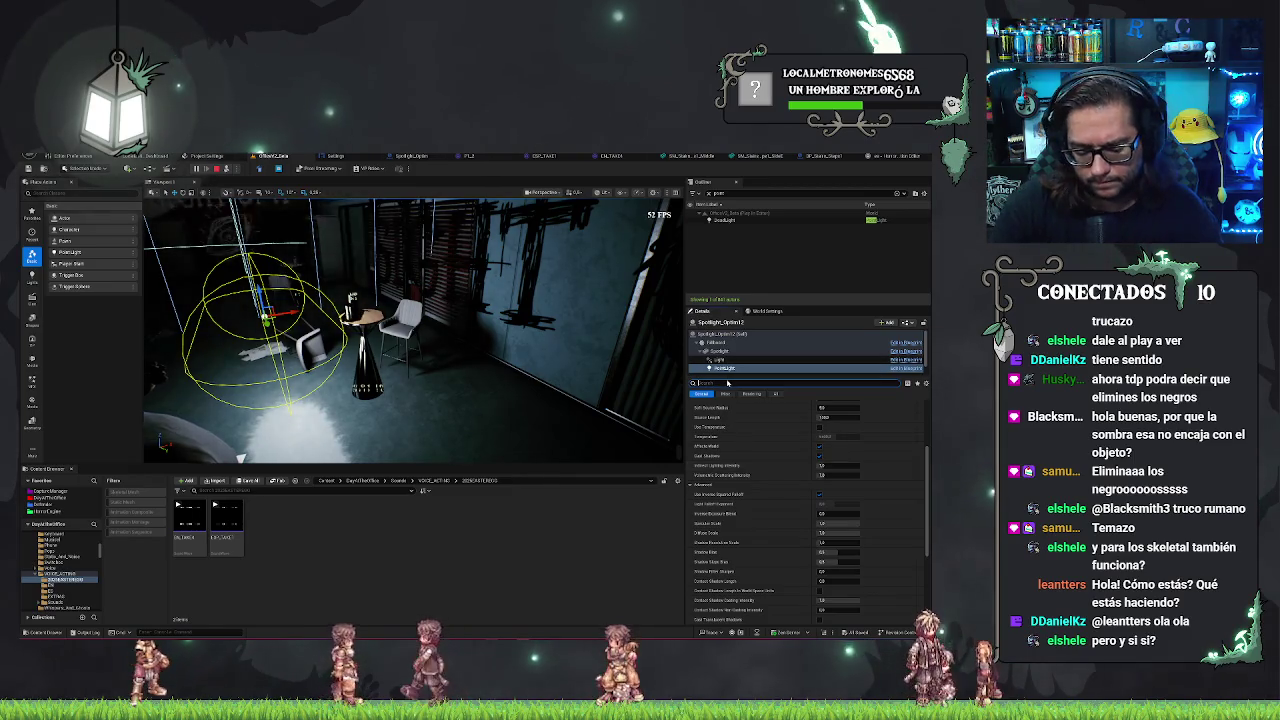
pyautogui.write('shadow')
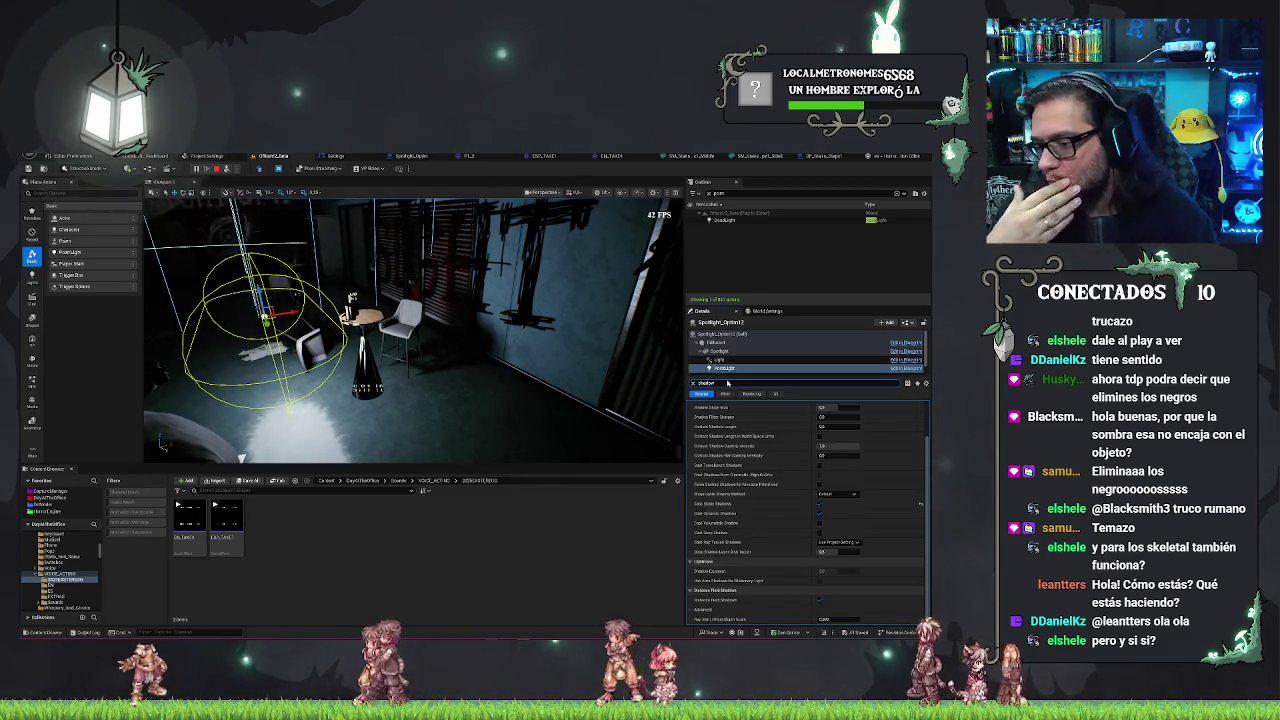
pyautogui.scroll(2, 765, 483)
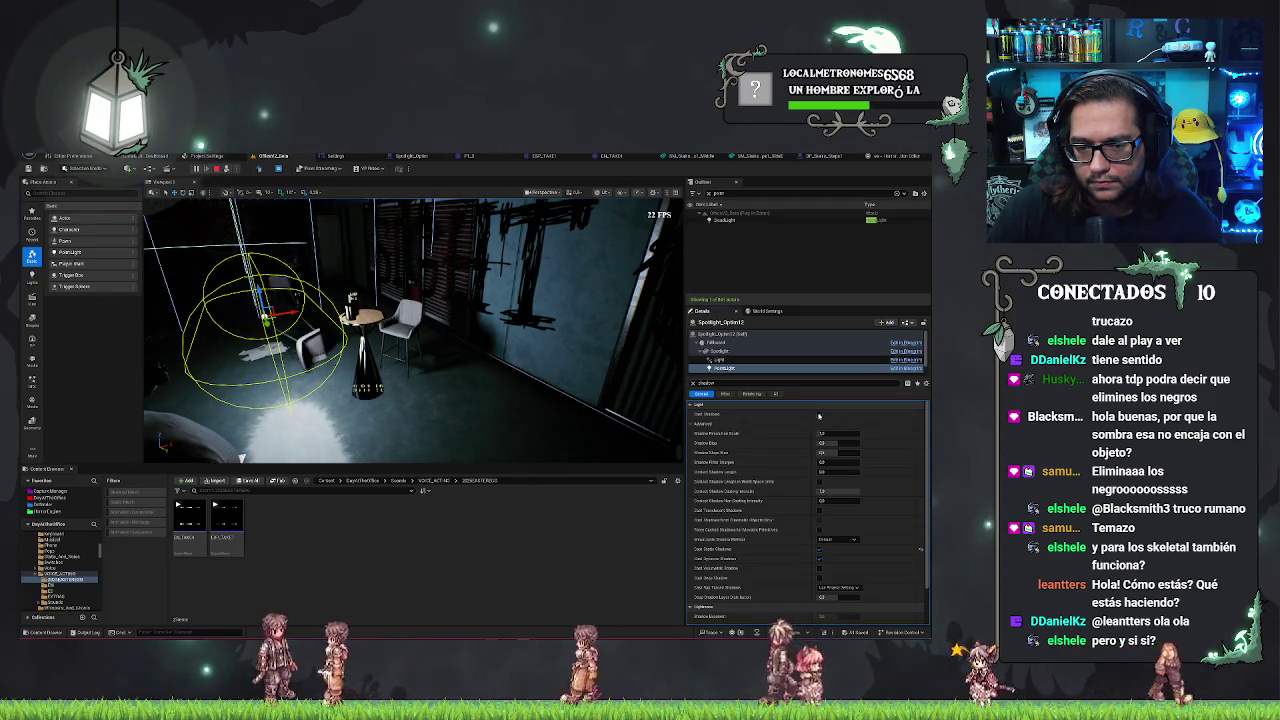
pyautogui.moveTo(450, 330); pyautogui.dragTo(420, 335)
pyautogui.scroll(-2, 808, 466)
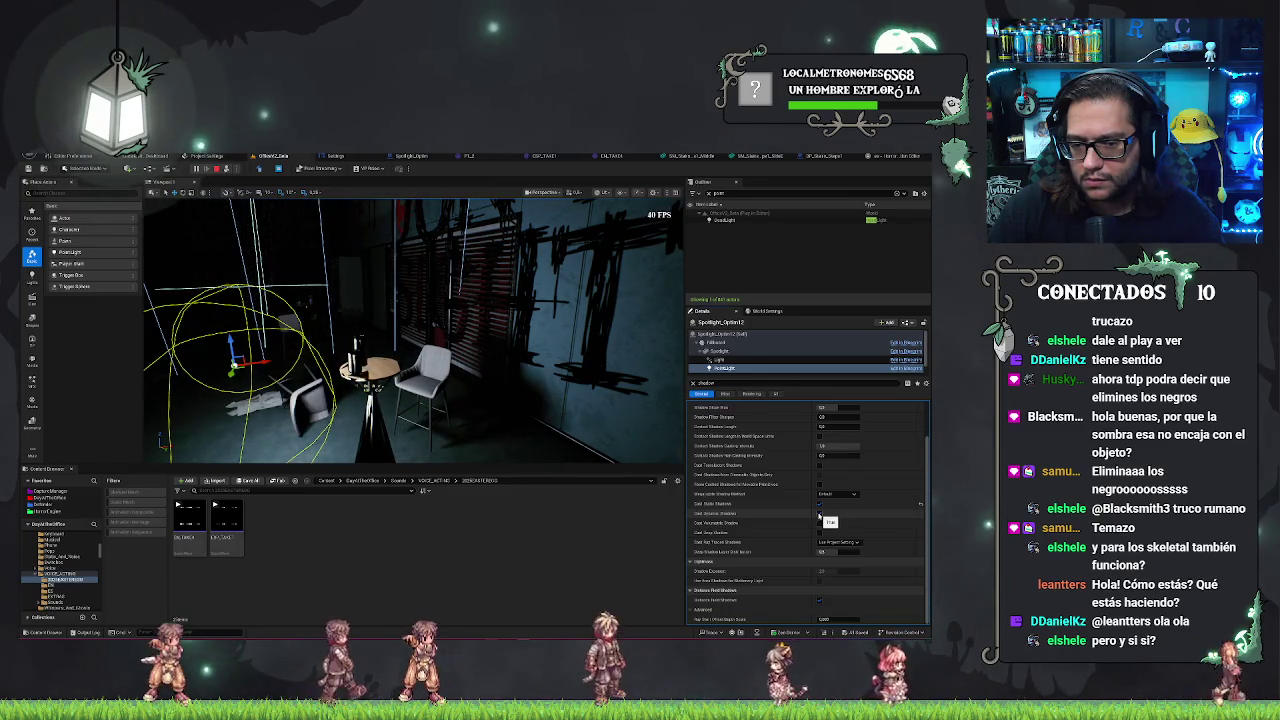
# - Look around the darkened office in the running game, then end the play-test
pyautogui.click(400, 330)
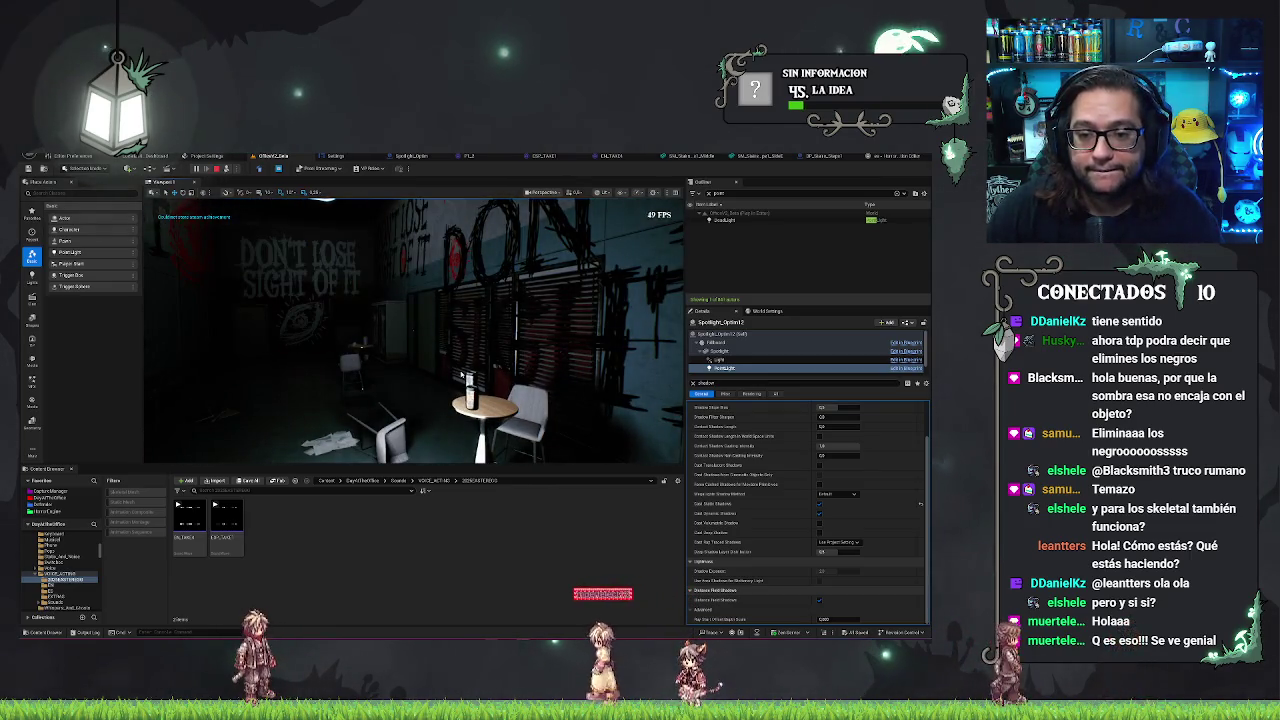
pyautogui.press('Escape')
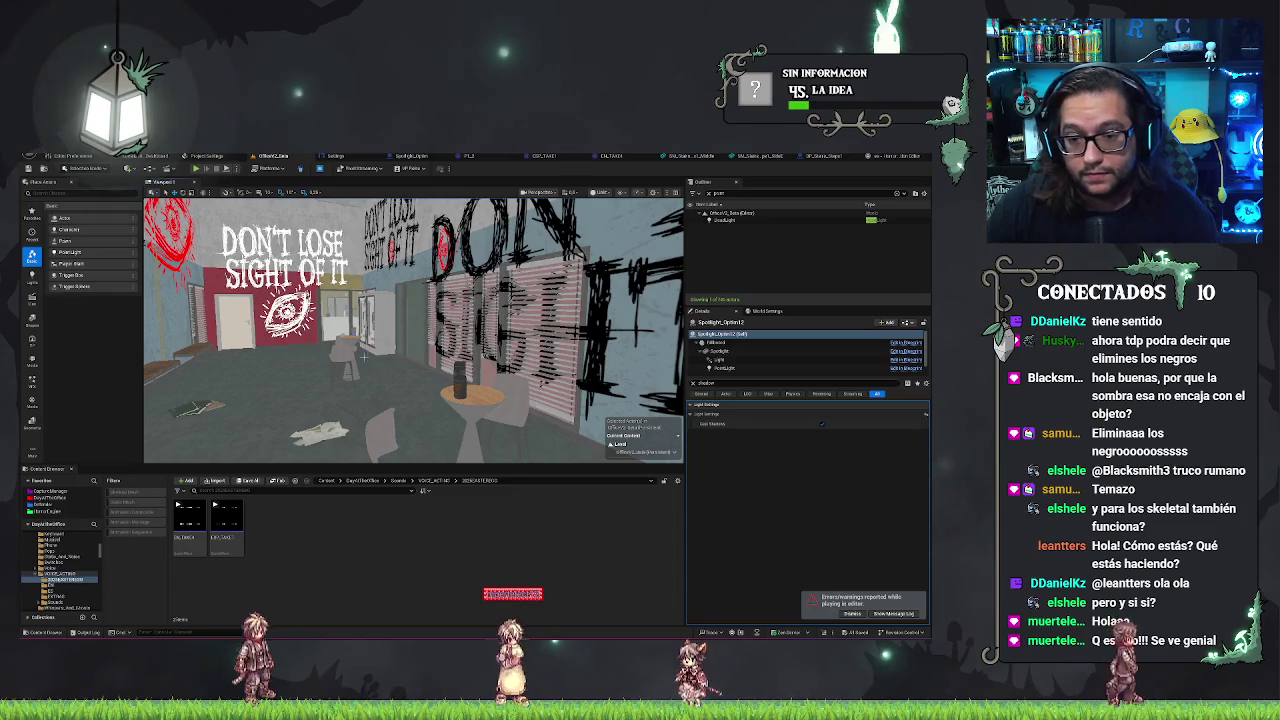
# - Select and frame the round PadlockObject table, filtering its Details for 'hidd'
pyautogui.click(456, 330)
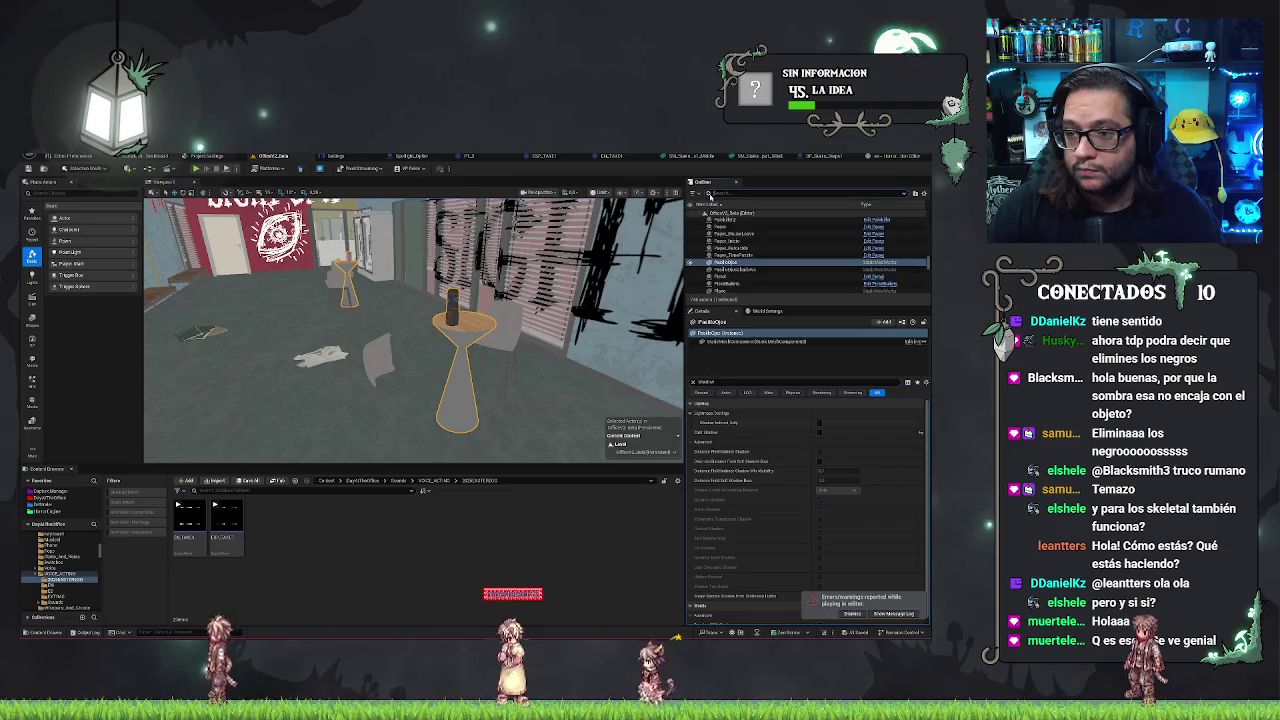
pyautogui.moveTo(420, 300); pyautogui.dragTo(449, 290)
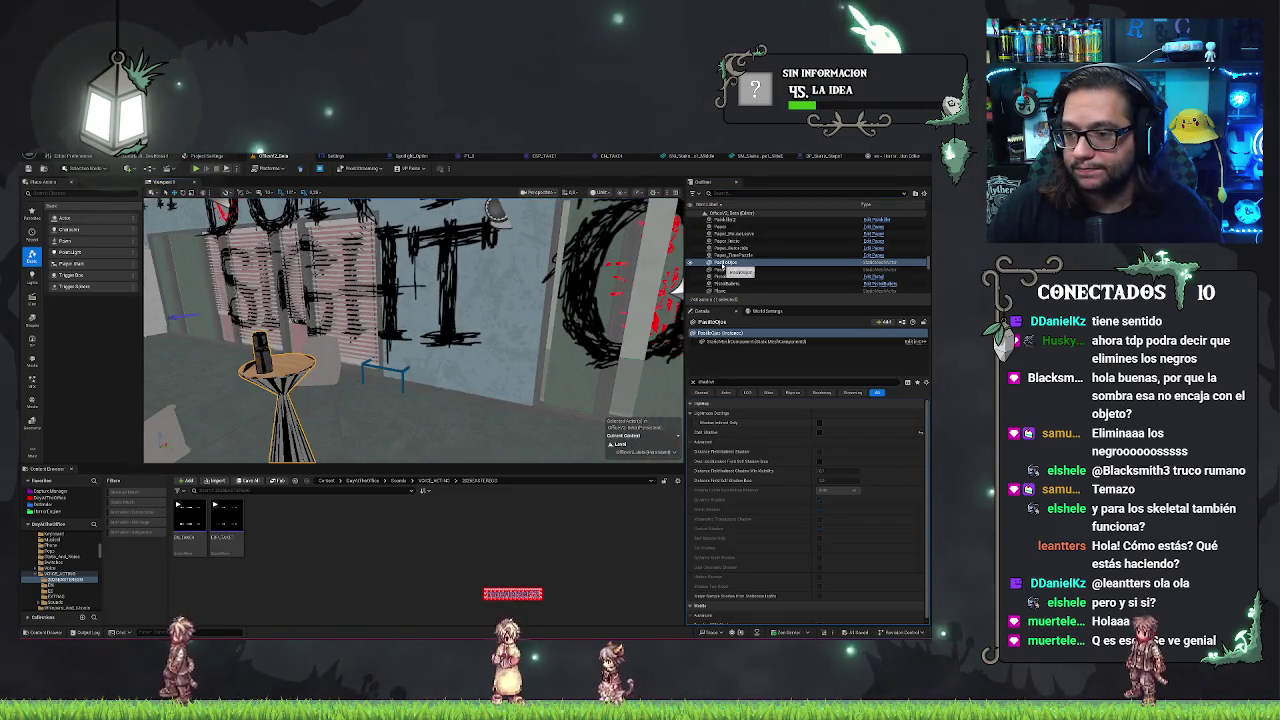
pyautogui.press('f')
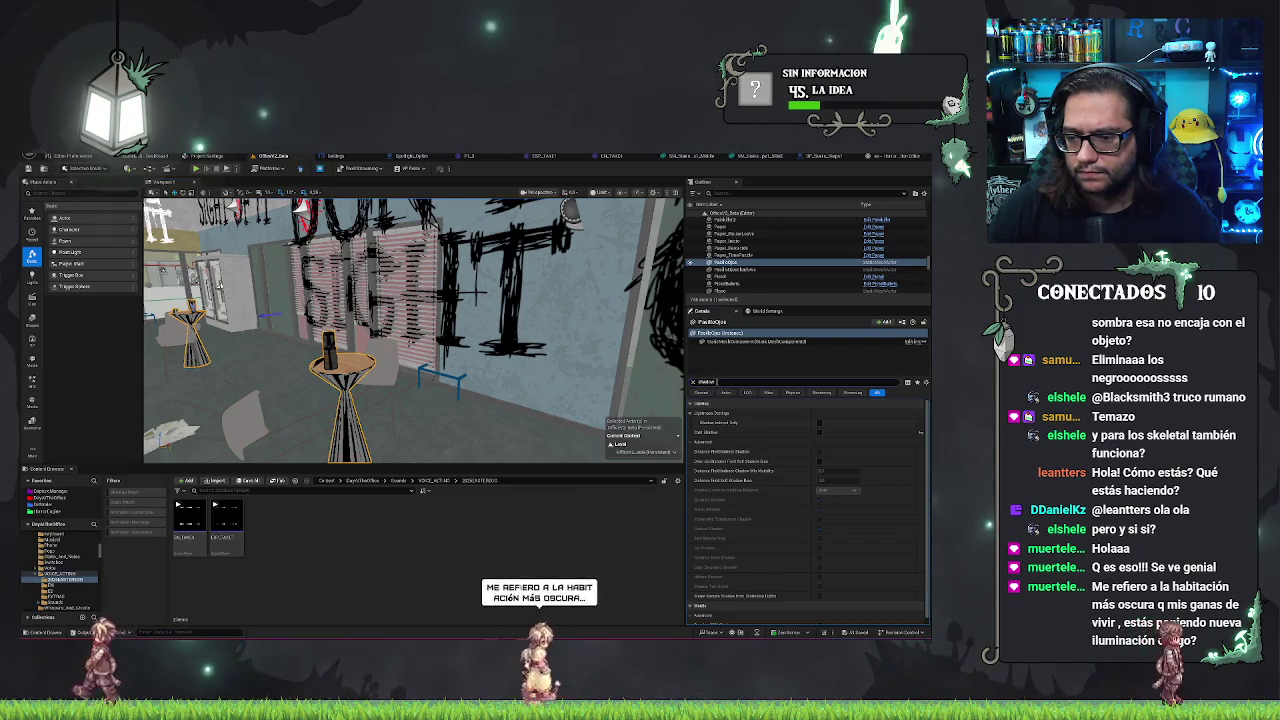
pyautogui.write('hidd')
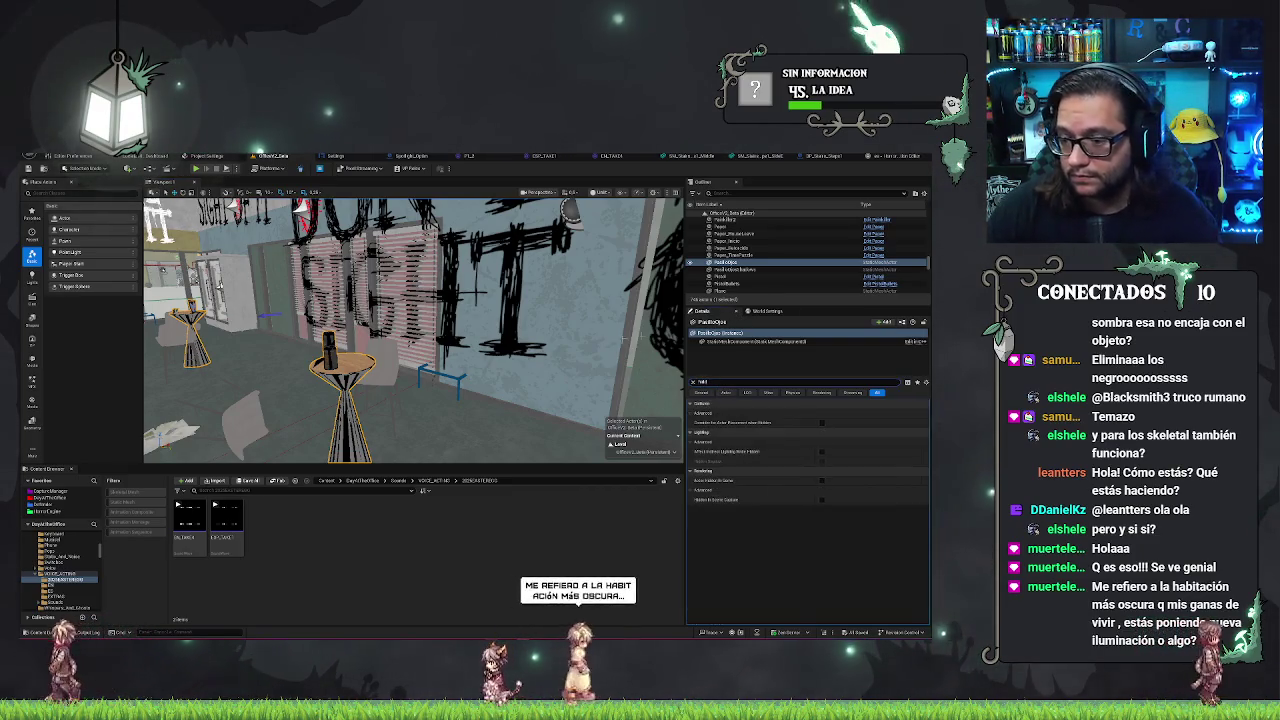
pyautogui.click(728, 269)
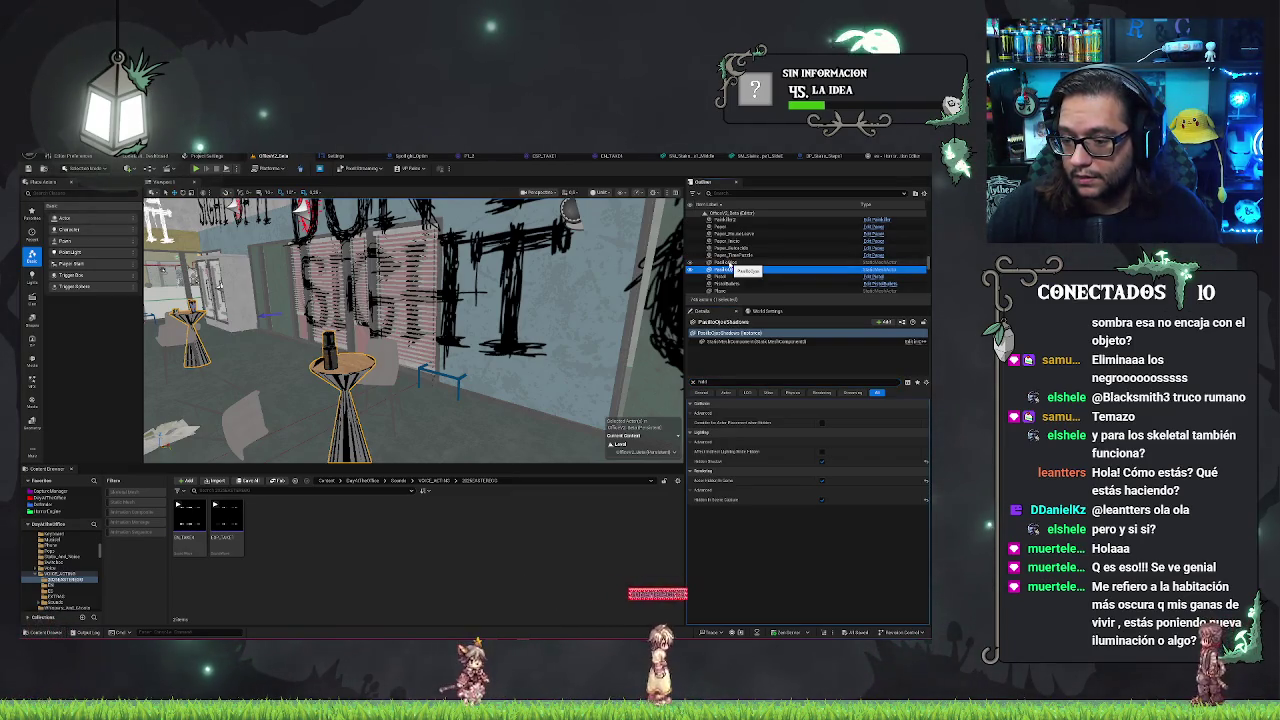
pyautogui.click(724, 262)
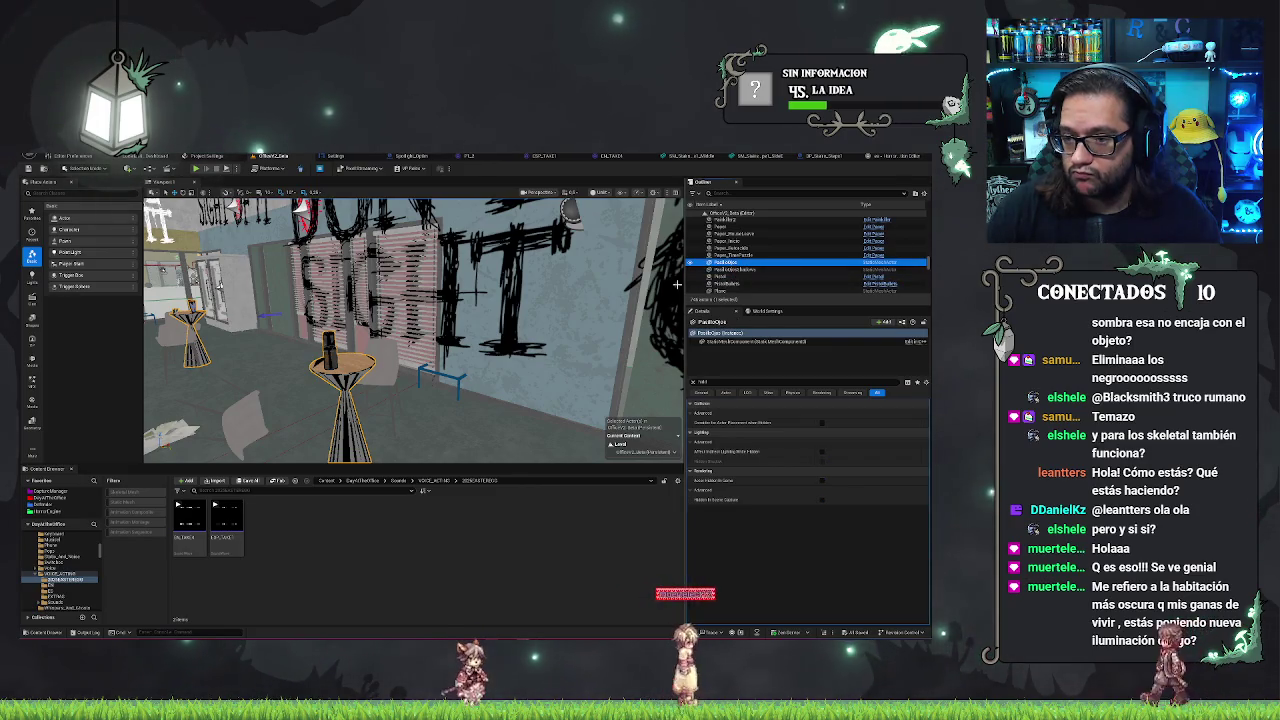
# - Turn Actor Hidden In Game on then off for the tables, then select PadlockObjectShadows
pyautogui.moveTo(219, 285); pyautogui.dragTo(194, 232)
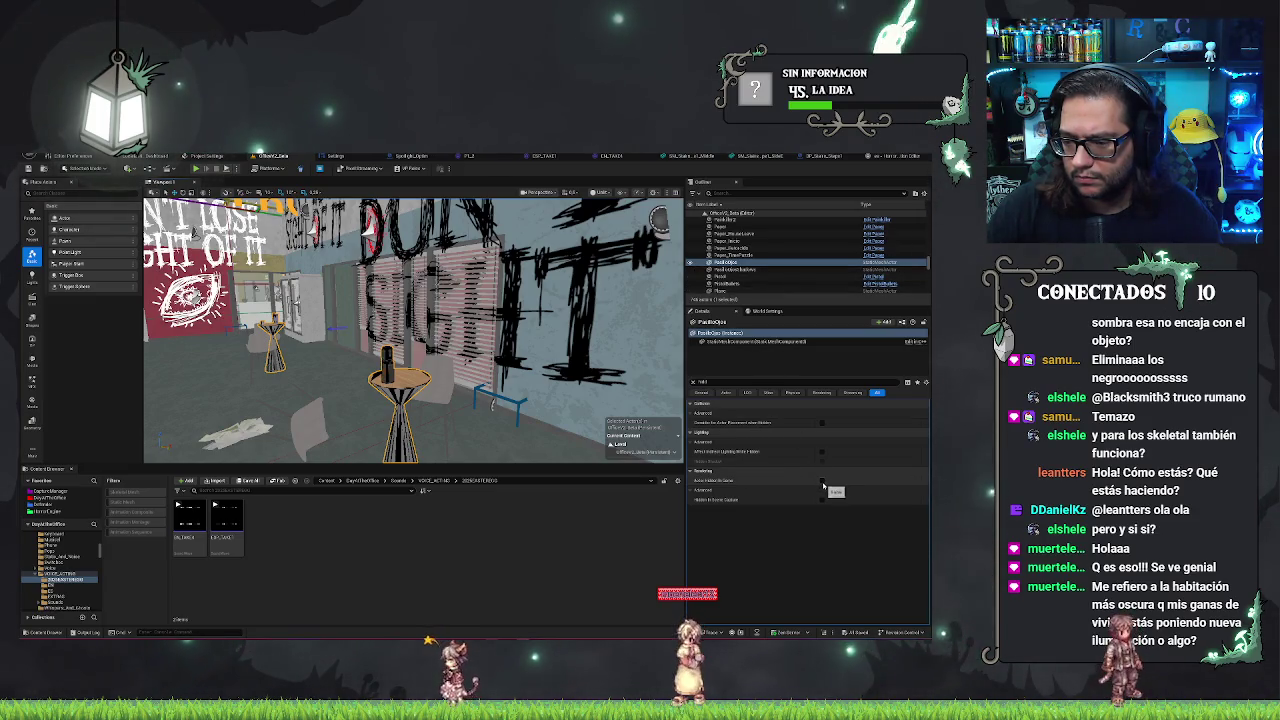
pyautogui.click(822, 481)
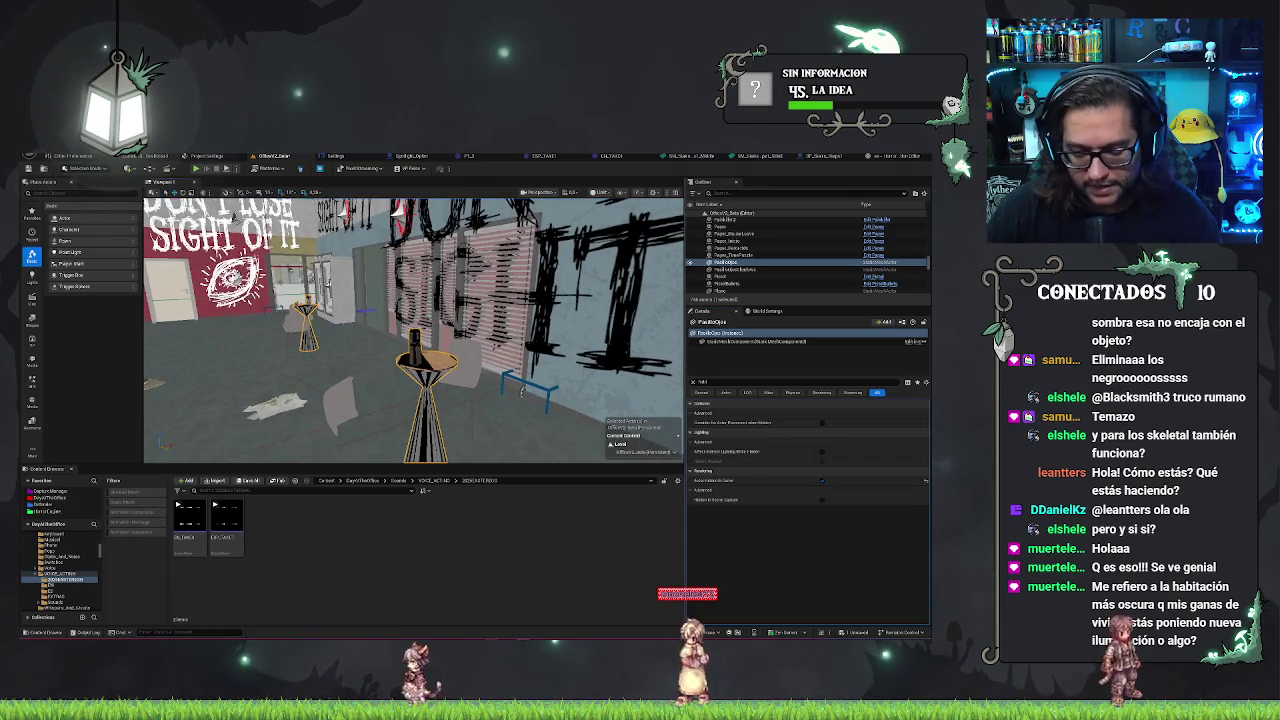
pyautogui.press('s')
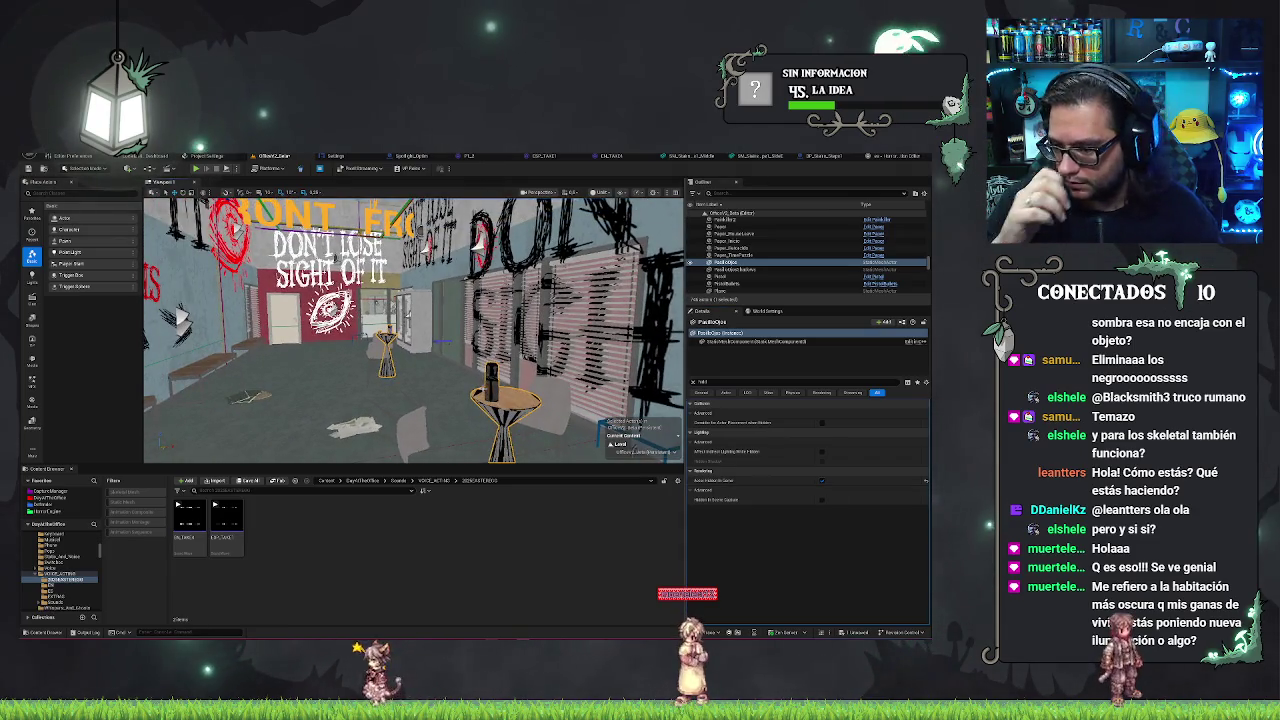
pyautogui.click(822, 481)
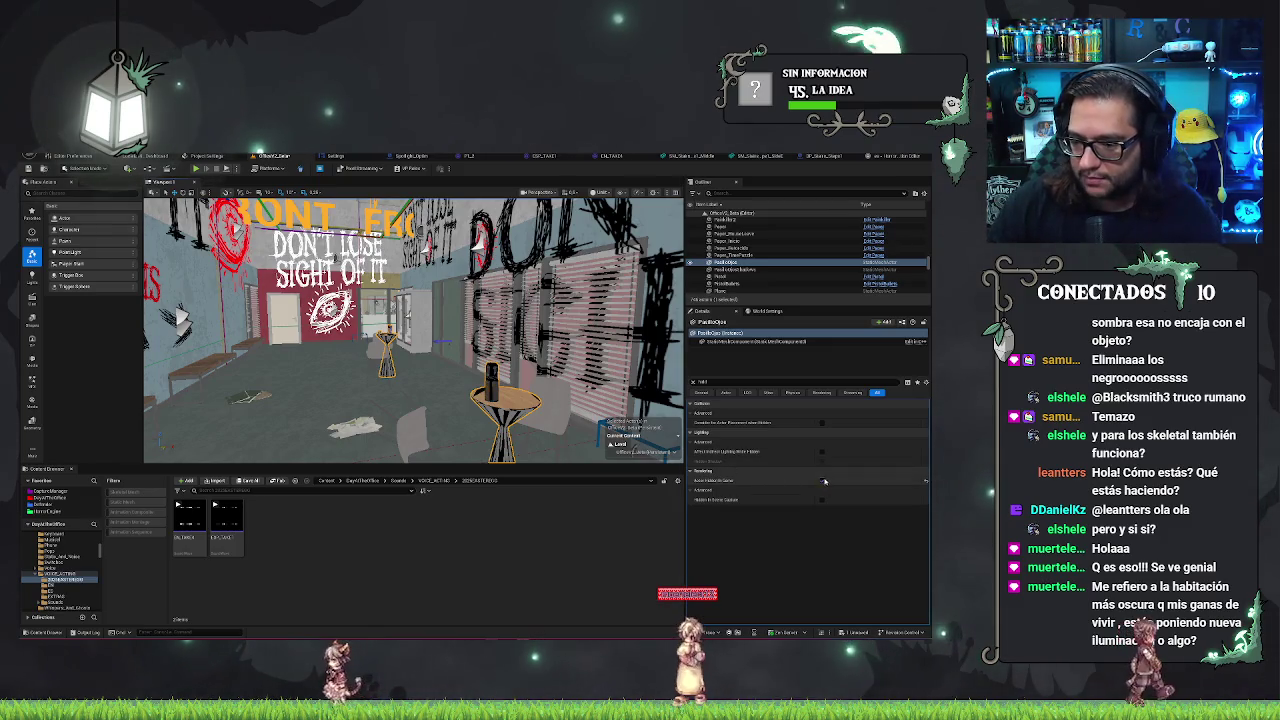
pyautogui.moveTo(440, 390)
pyautogui.mouseDown()
pyautogui.moveTo(417, 384)
pyautogui.moveTo(380, 423)
pyautogui.mouseUp()
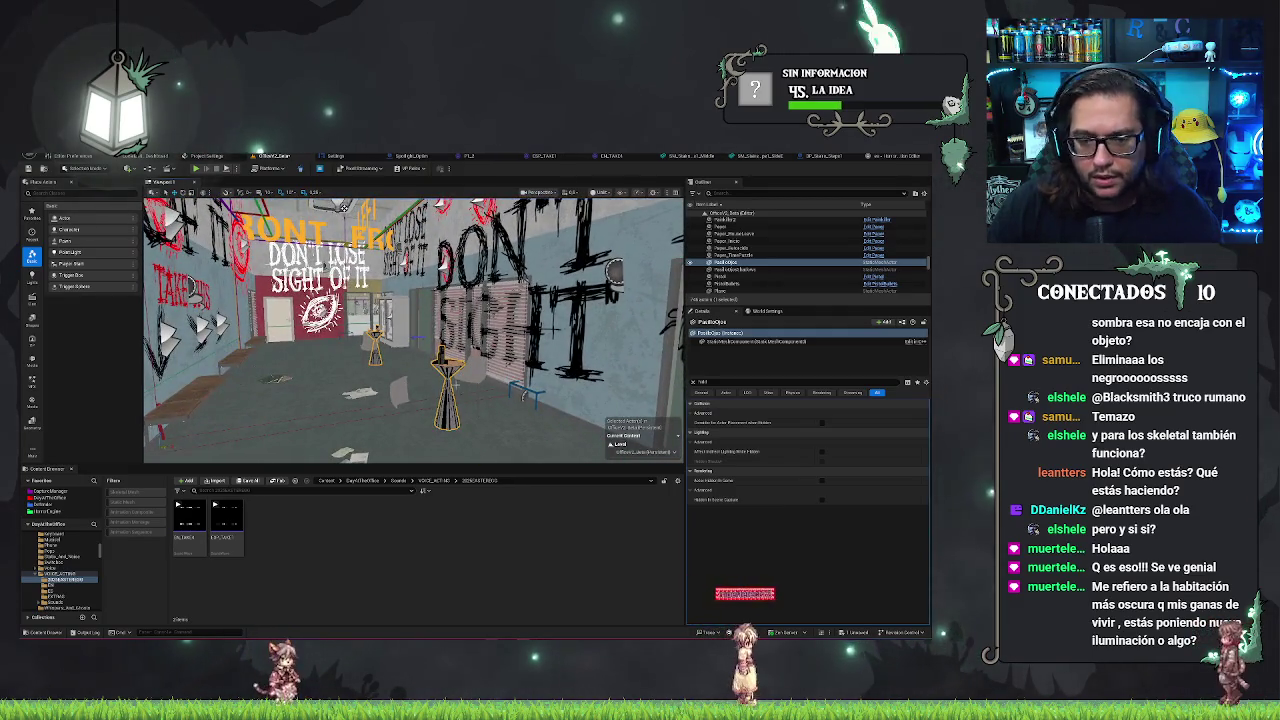
pyautogui.click(750, 270)
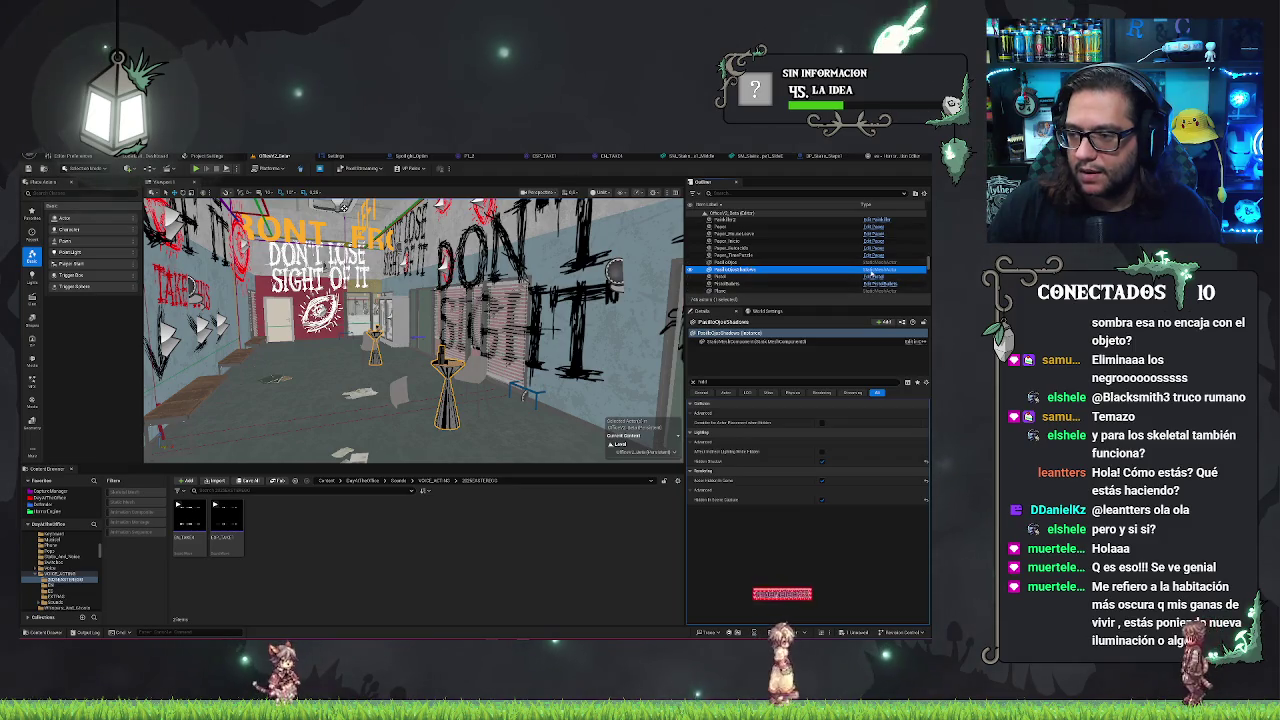
pyautogui.click(692, 382)
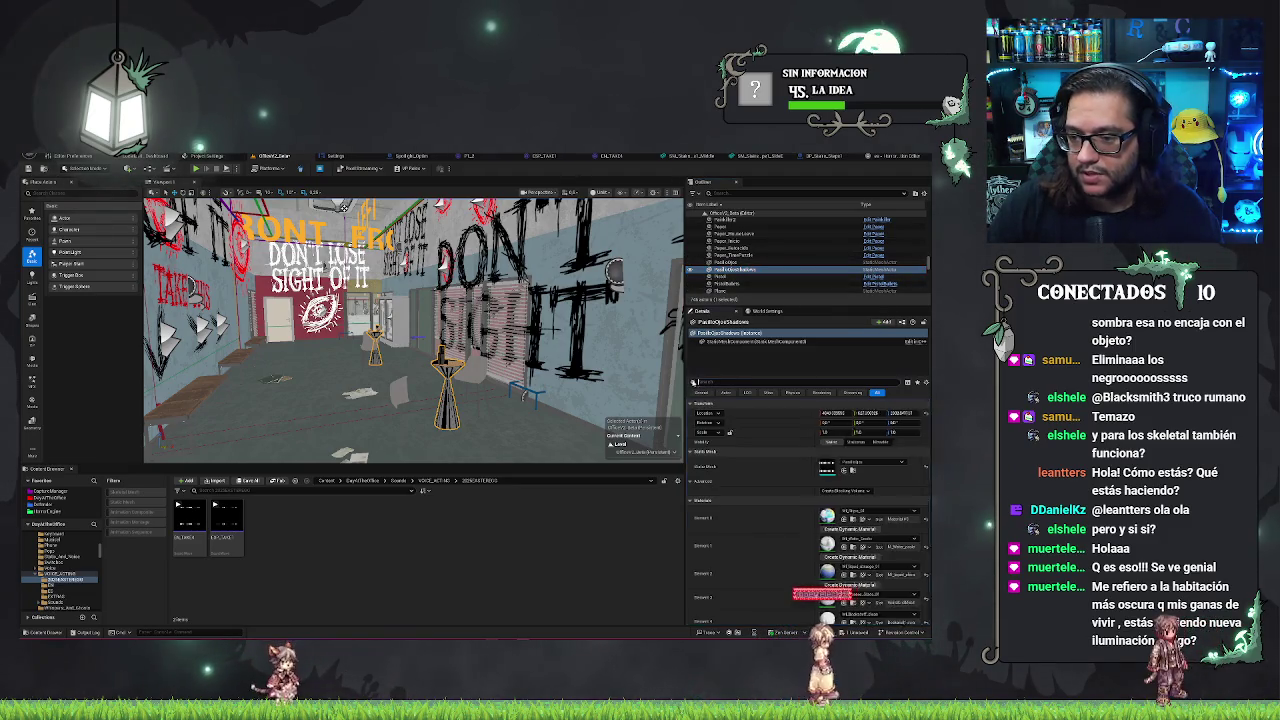
pyautogui.hotkey('ctrl', 'b')
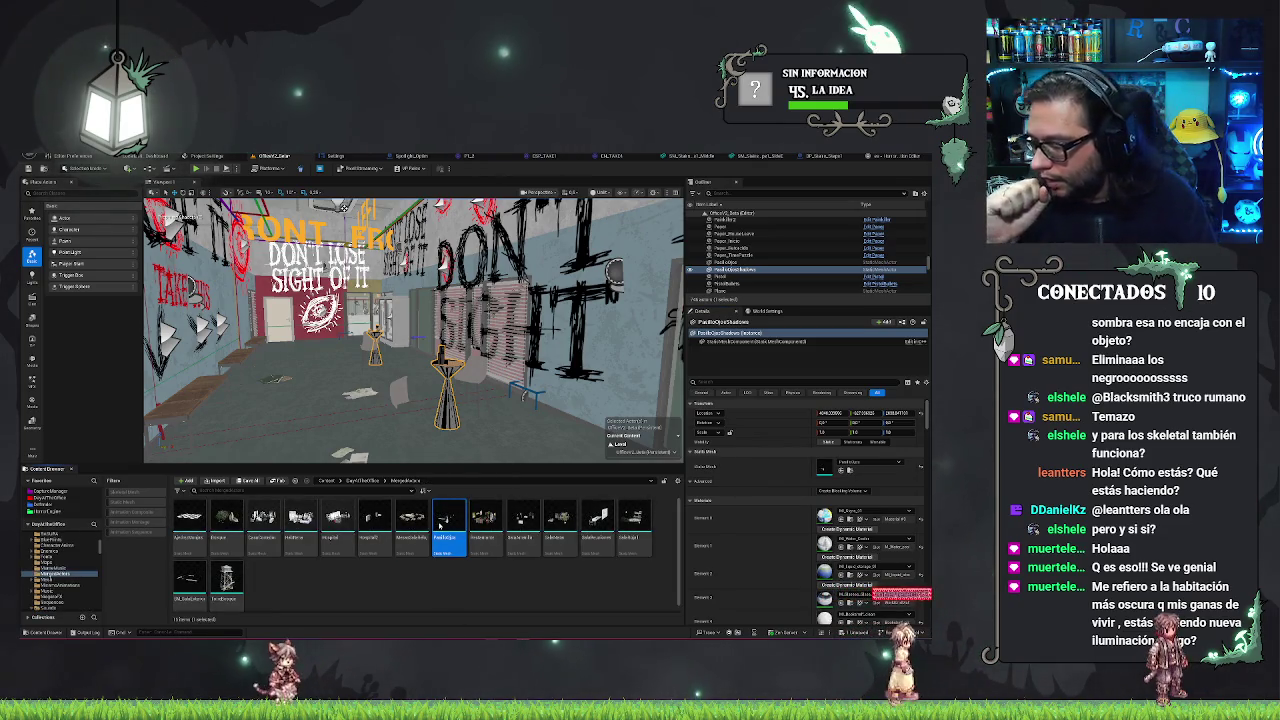
pyautogui.doubleClick(440, 526)
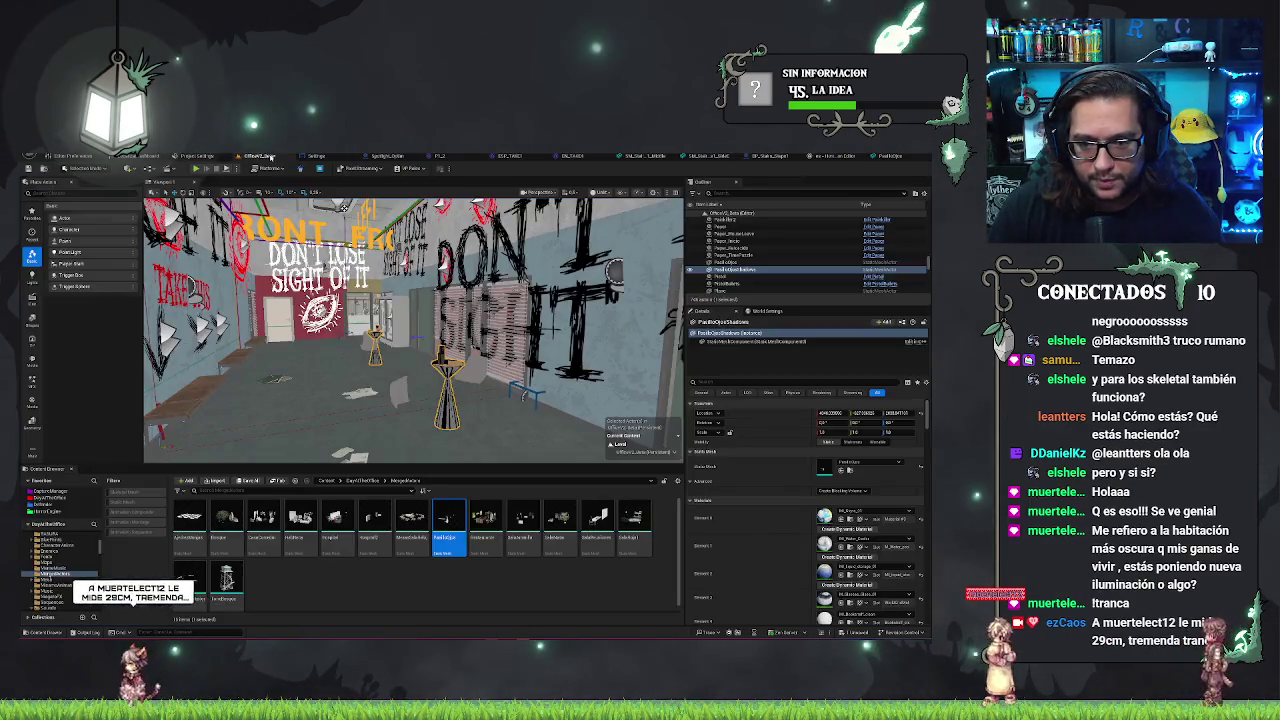
# - Return to the office level, fly into the offices, and switch to Lit view with Alt+4
pyautogui.click(260, 156)
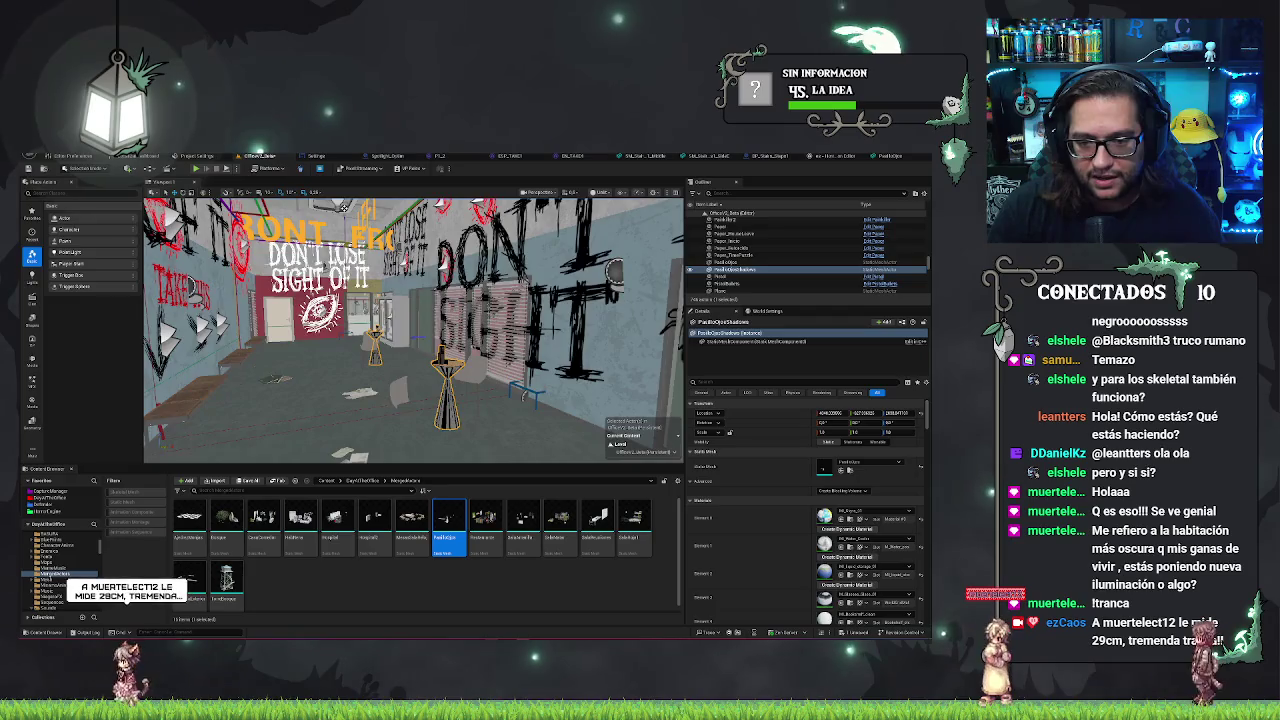
pyautogui.press('f')
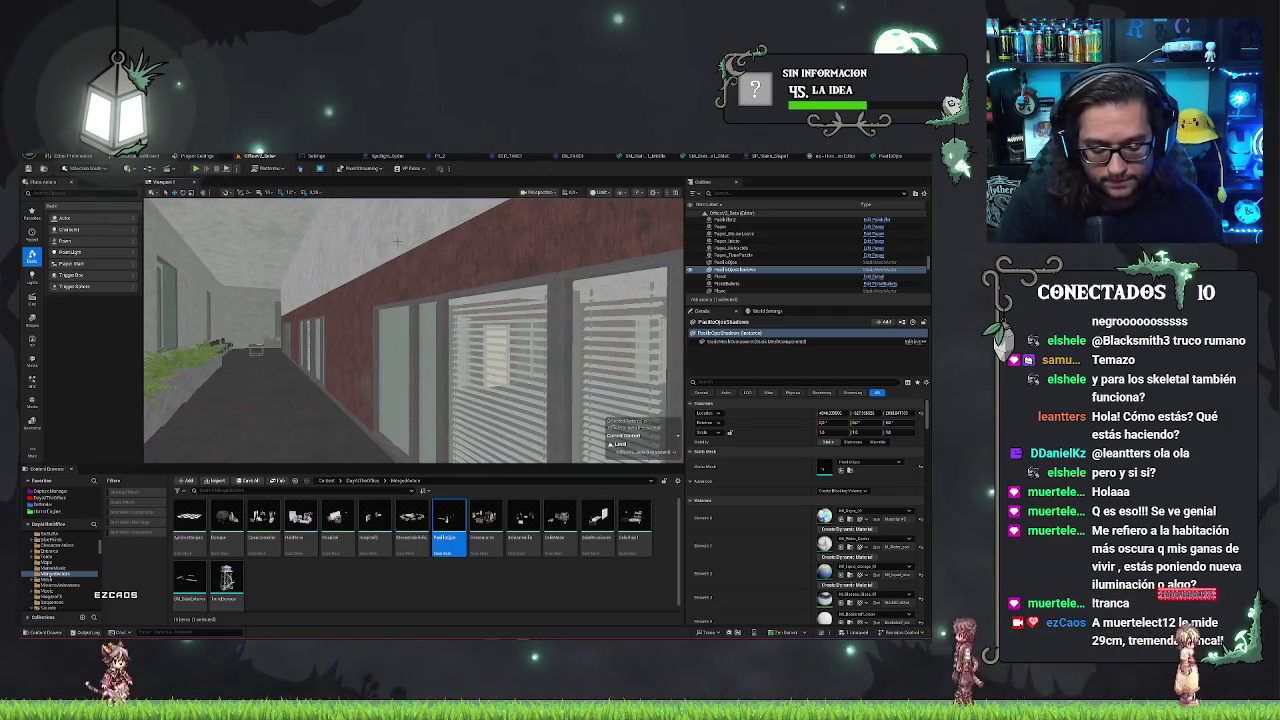
pyautogui.hotkey('alt', '4')
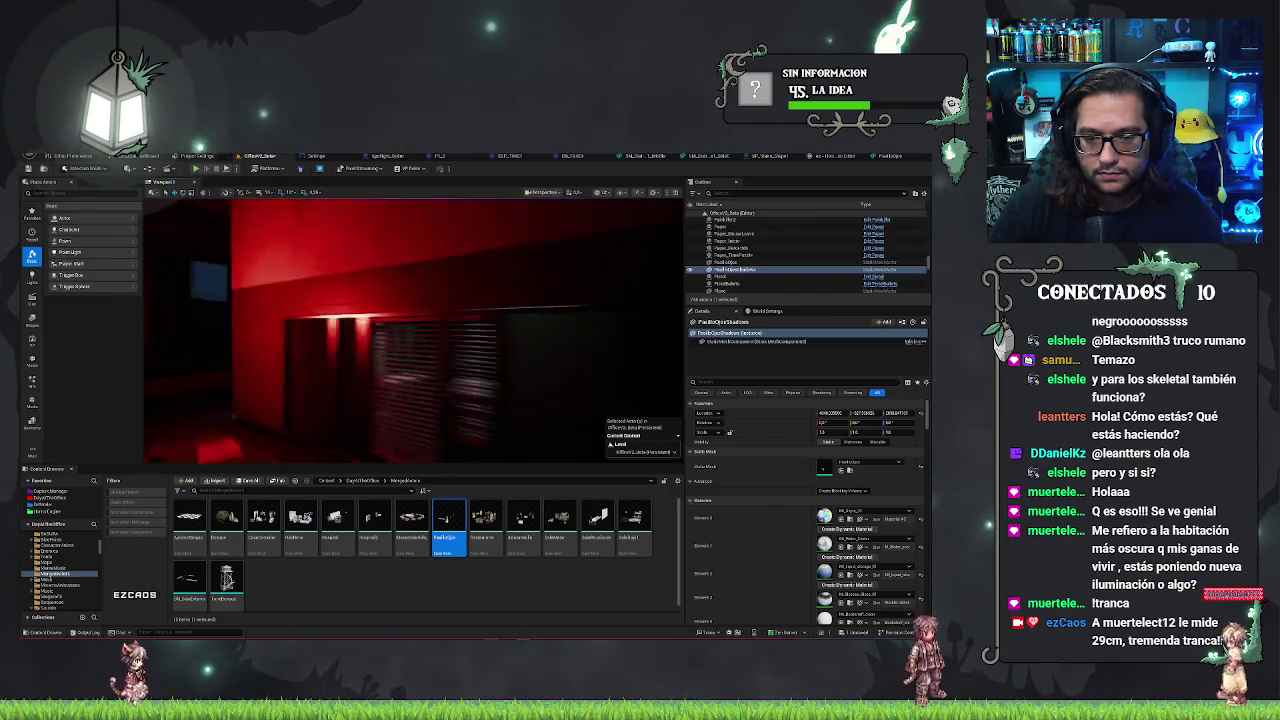
pyautogui.moveTo(400, 340); pyautogui.dragTo(403, 349)
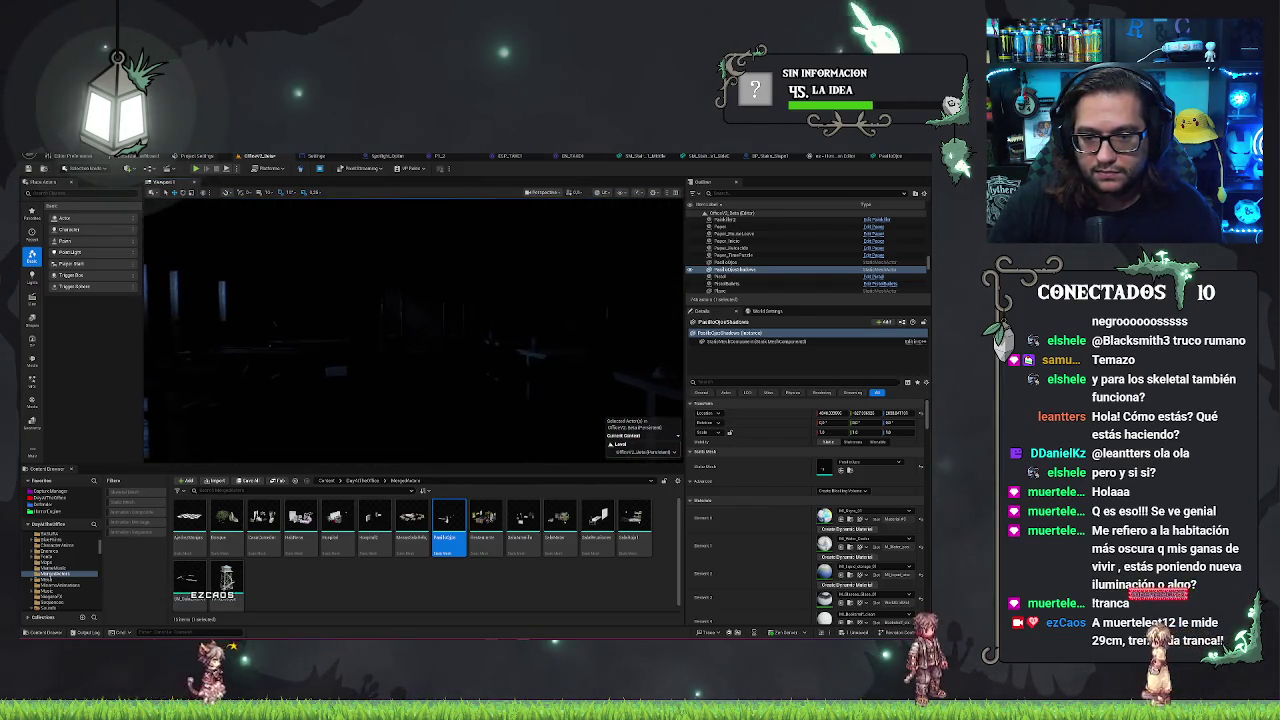
# - Frame the dark office so the striped light from the blinds falls across the table
pyautogui.moveTo(398, 282); pyautogui.dragTo(398, 282)
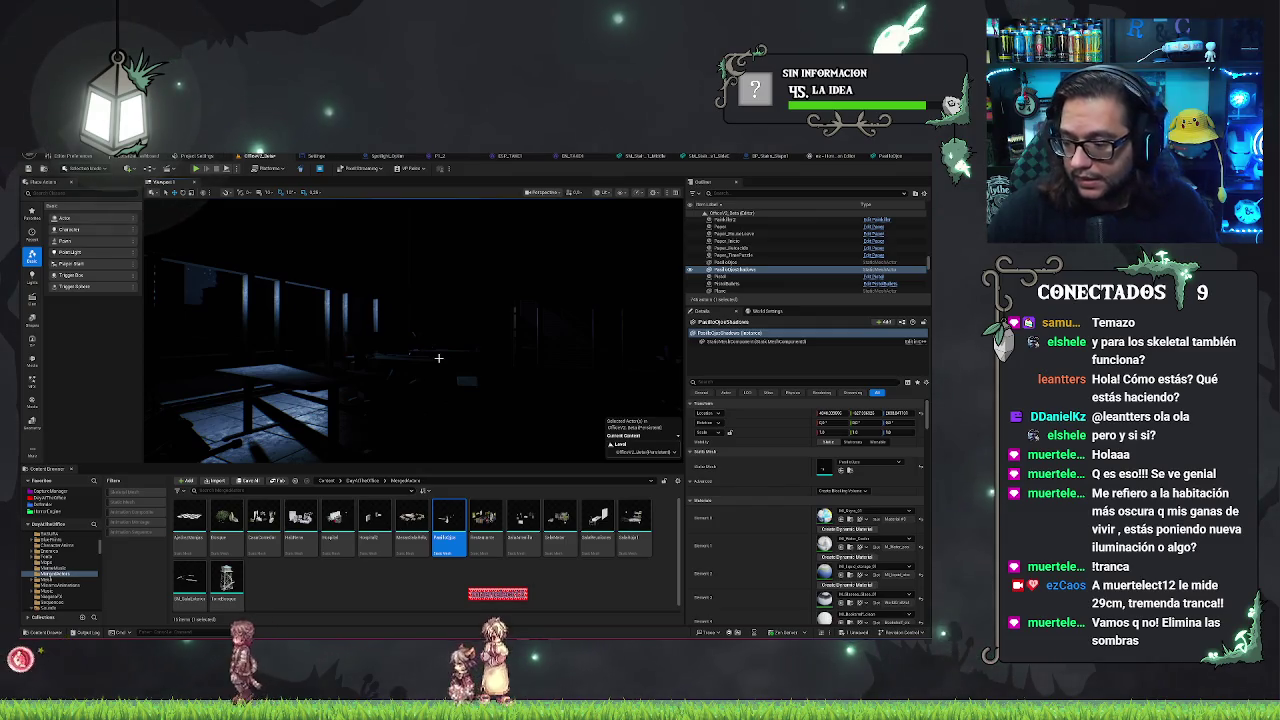
# - Look around the dark office, switch to Unlit view mode (Alt+3), and move in closer
pyautogui.moveTo(438, 357); pyautogui.dragTo(472, 378)
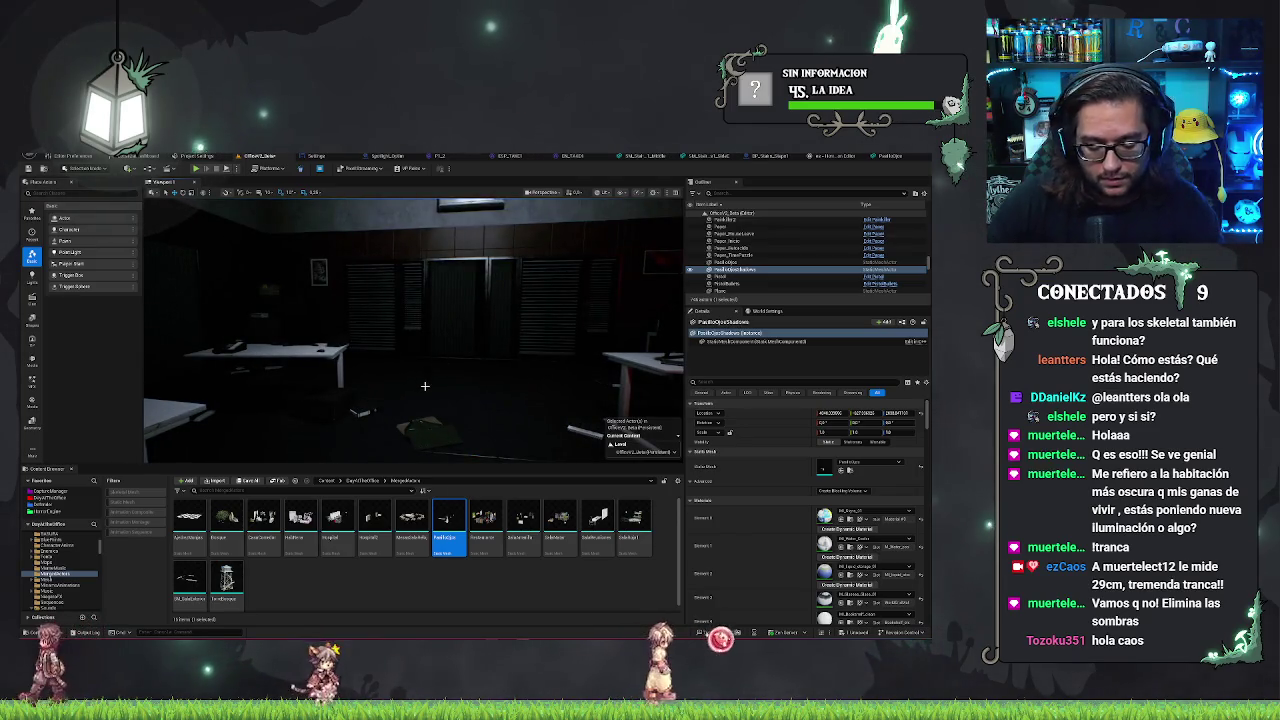
pyautogui.hotkey('alt', '3')
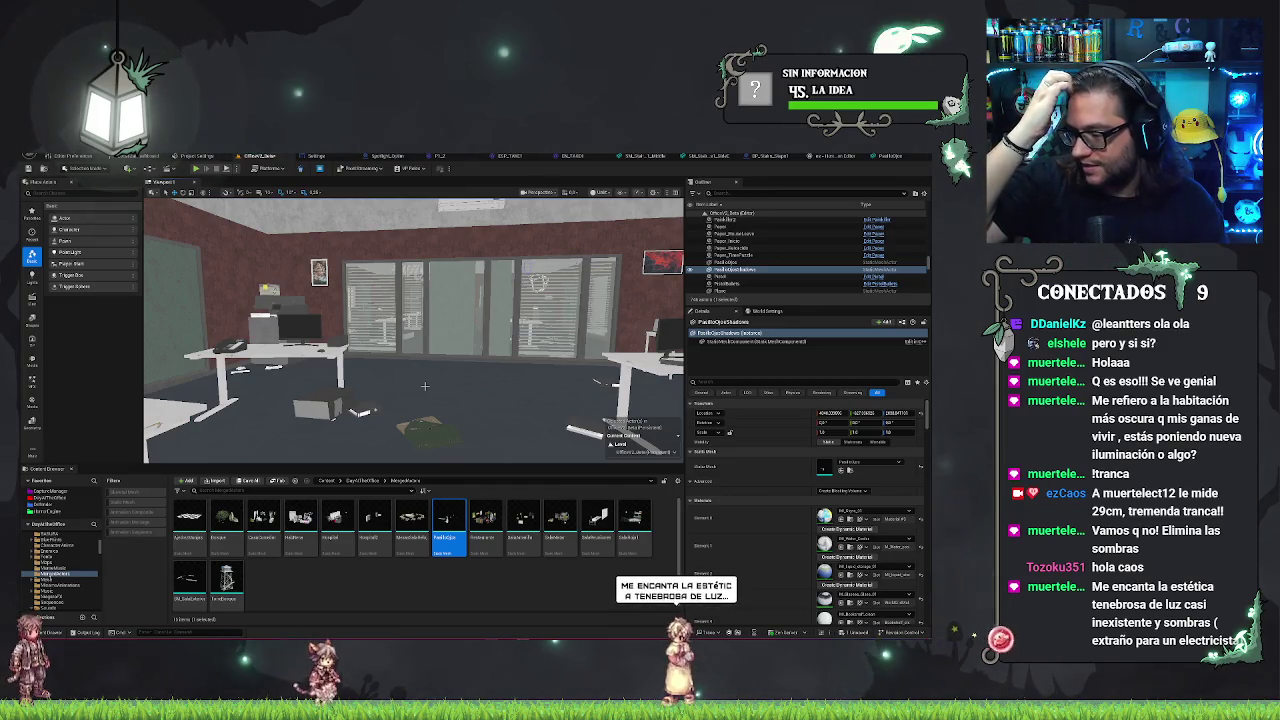
pyautogui.moveTo(425, 385)
pyautogui.mouseDown()
pyautogui.moveTo(440, 360)
pyautogui.moveTo(570, 375)
pyautogui.moveTo(636, 400)
pyautogui.mouseUp()
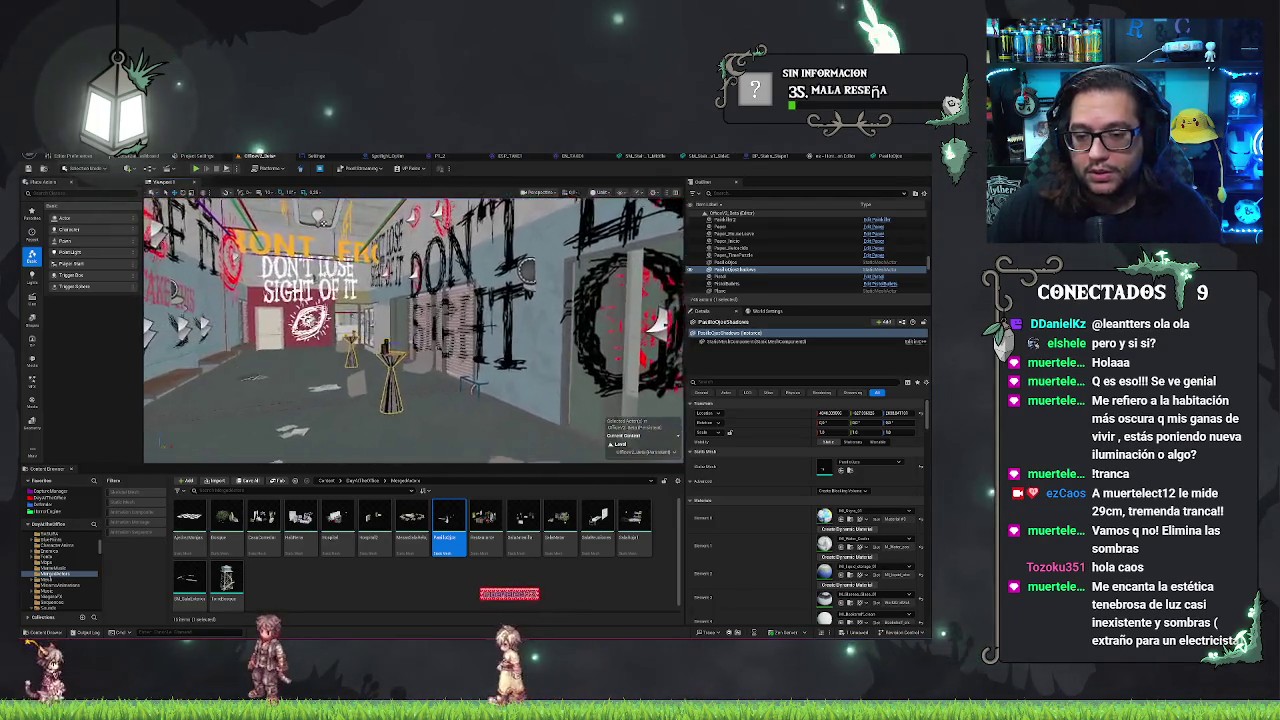
# - Open the Padlock mesh and filter its Details for the distance-field settings
pyautogui.doubleClick(460, 528)
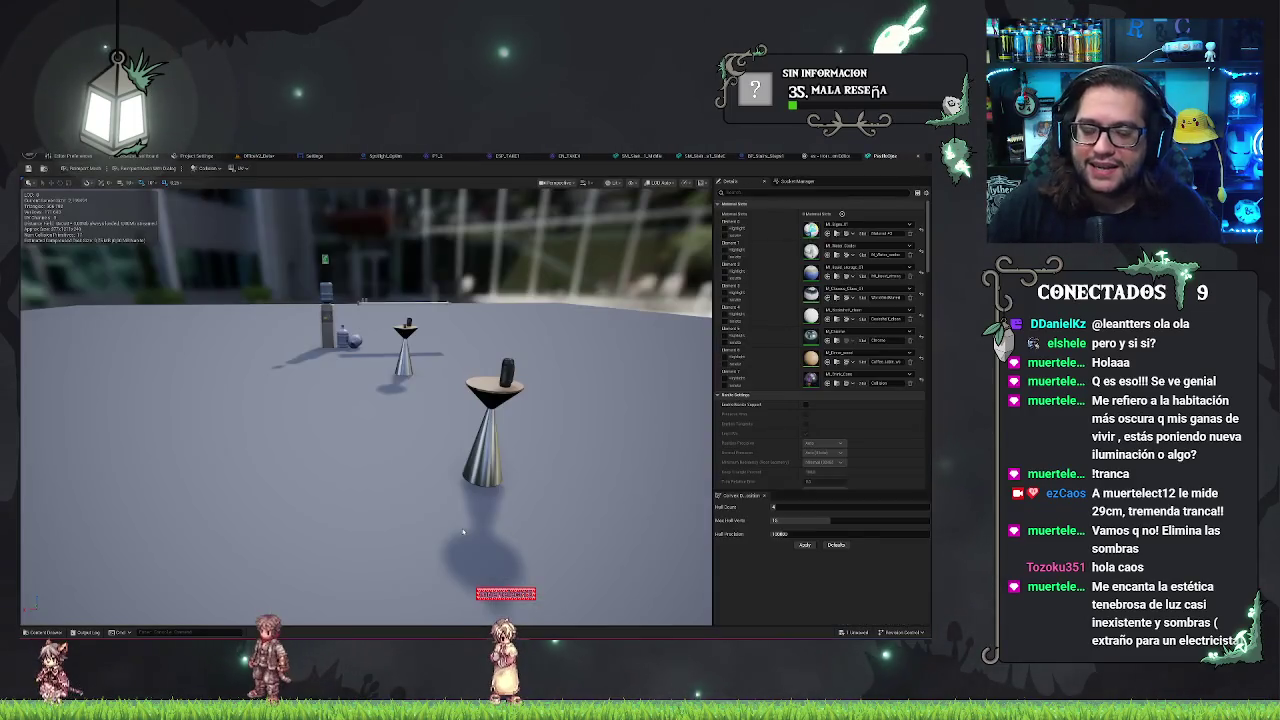
pyautogui.scroll(-6, 750, 318)
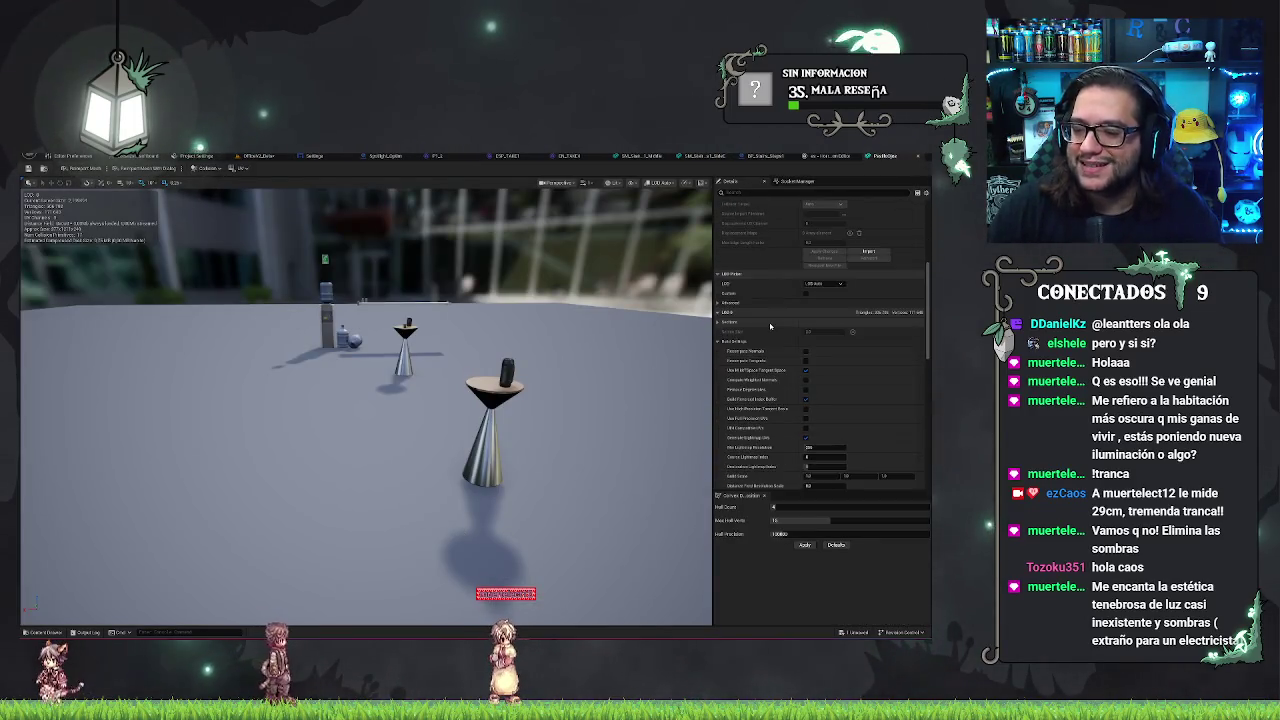
pyautogui.scroll(-2, 750, 320)
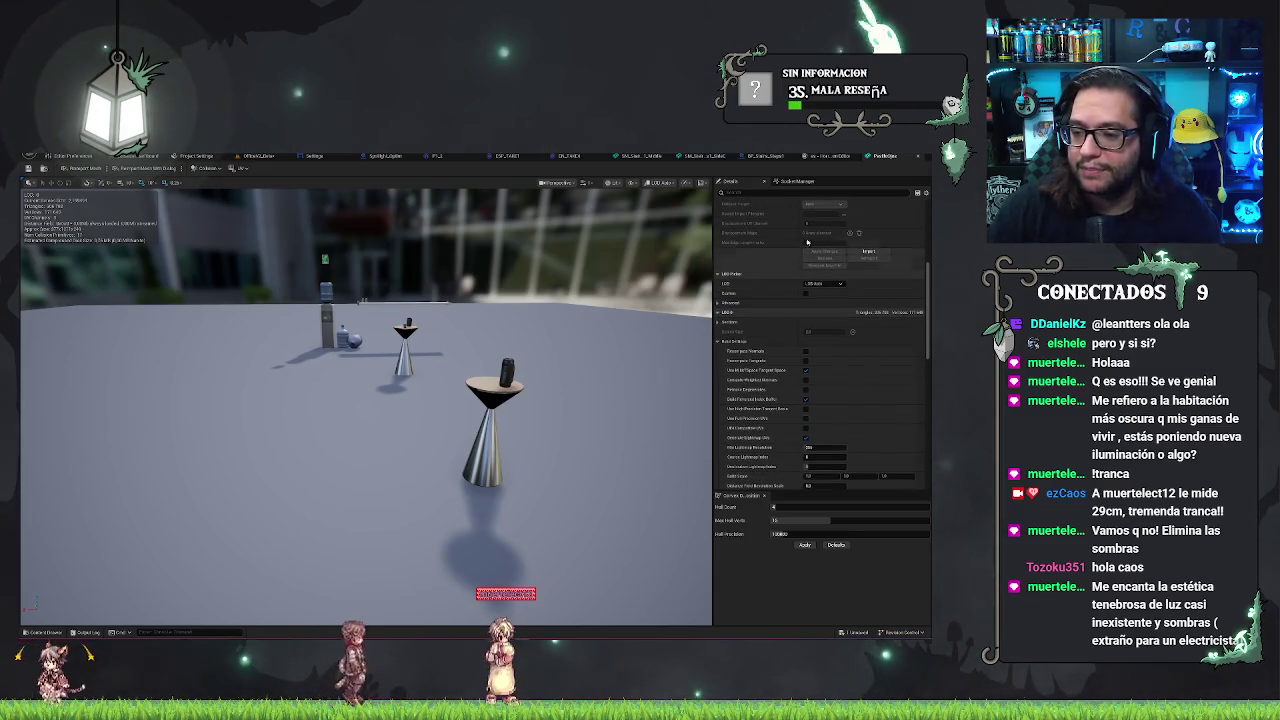
pyautogui.write('dist')
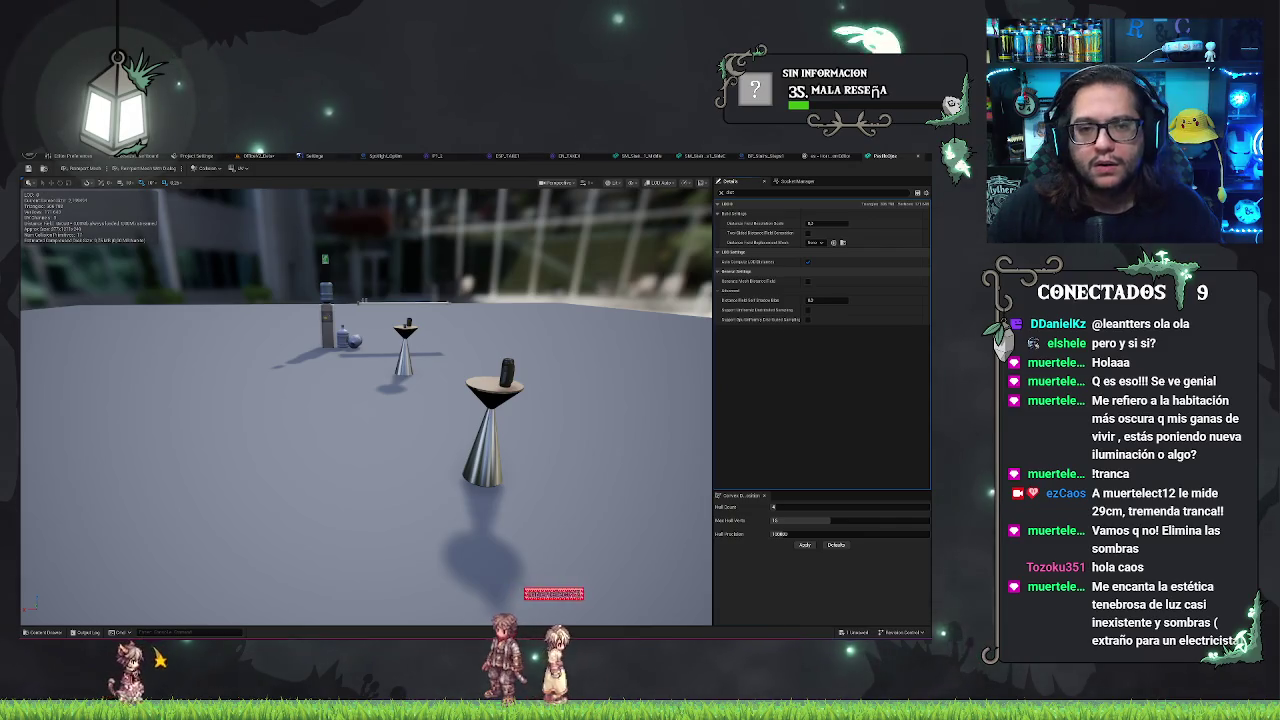
# - Back in the office level, select the bar chair and browse to SM_Bar_Chair in the Meshes folder
pyautogui.click(268, 157)
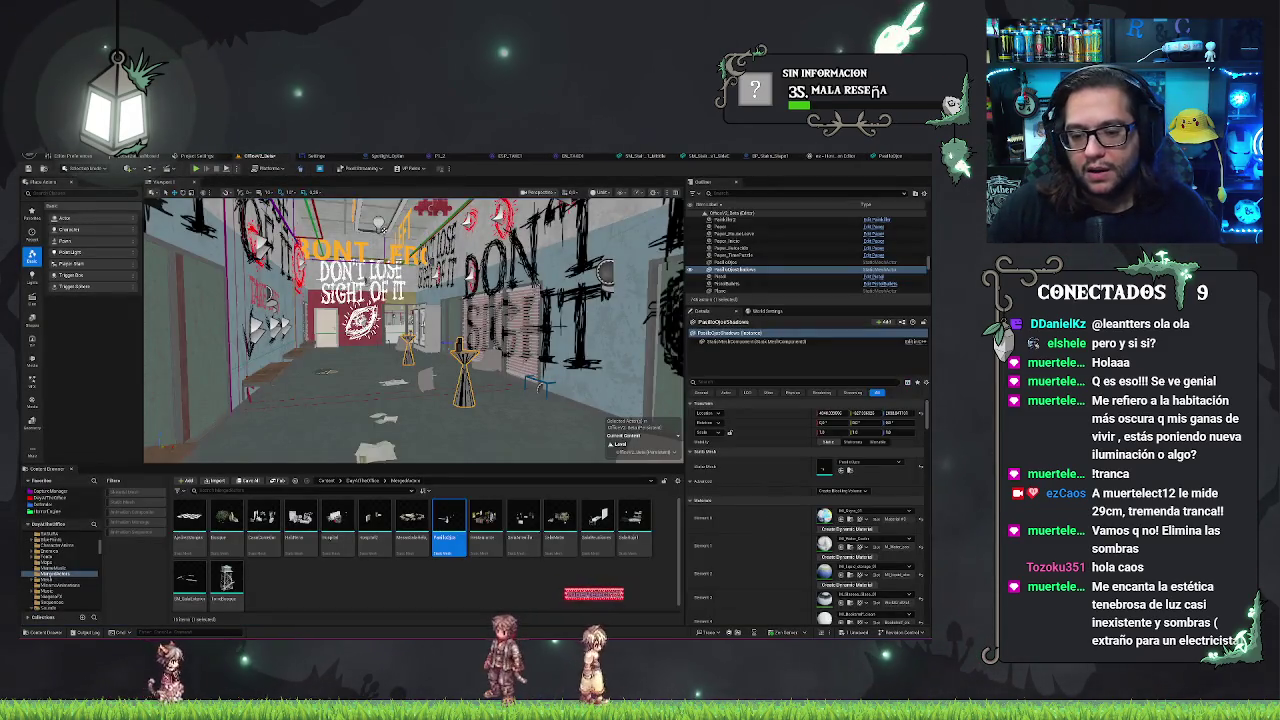
pyautogui.click(420, 375)
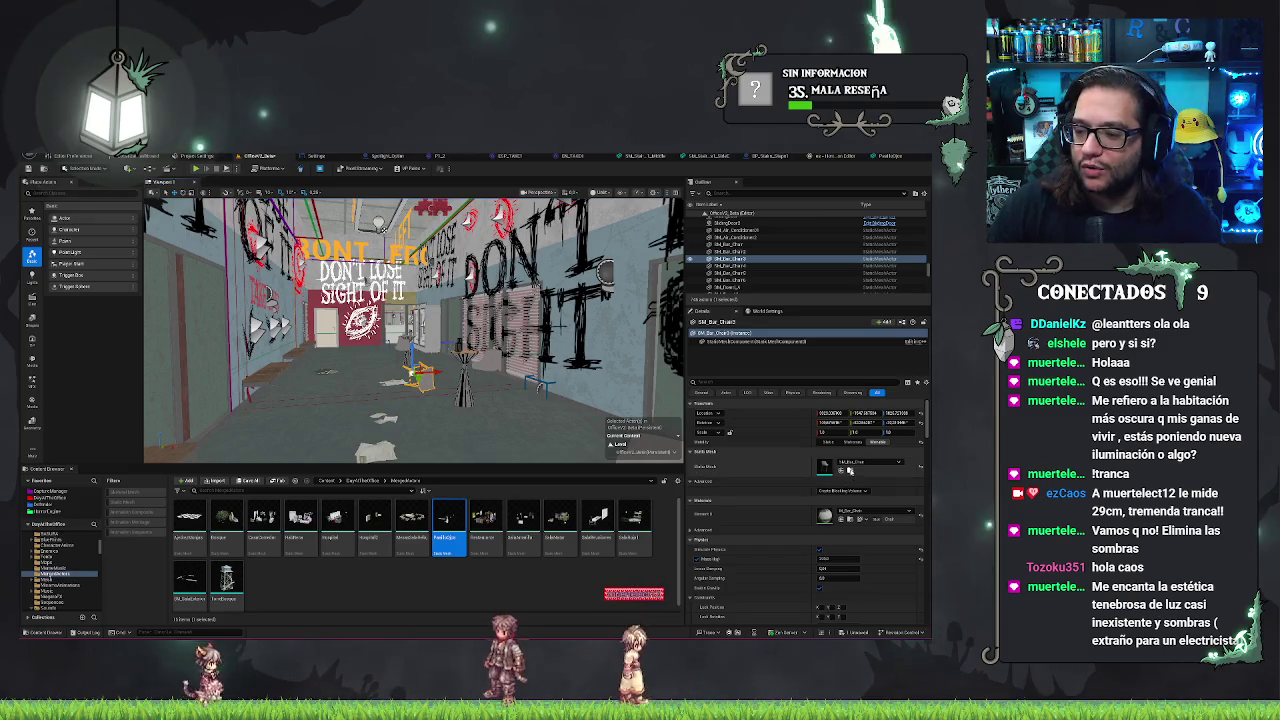
pyautogui.hotkey('ctrl', 'b')
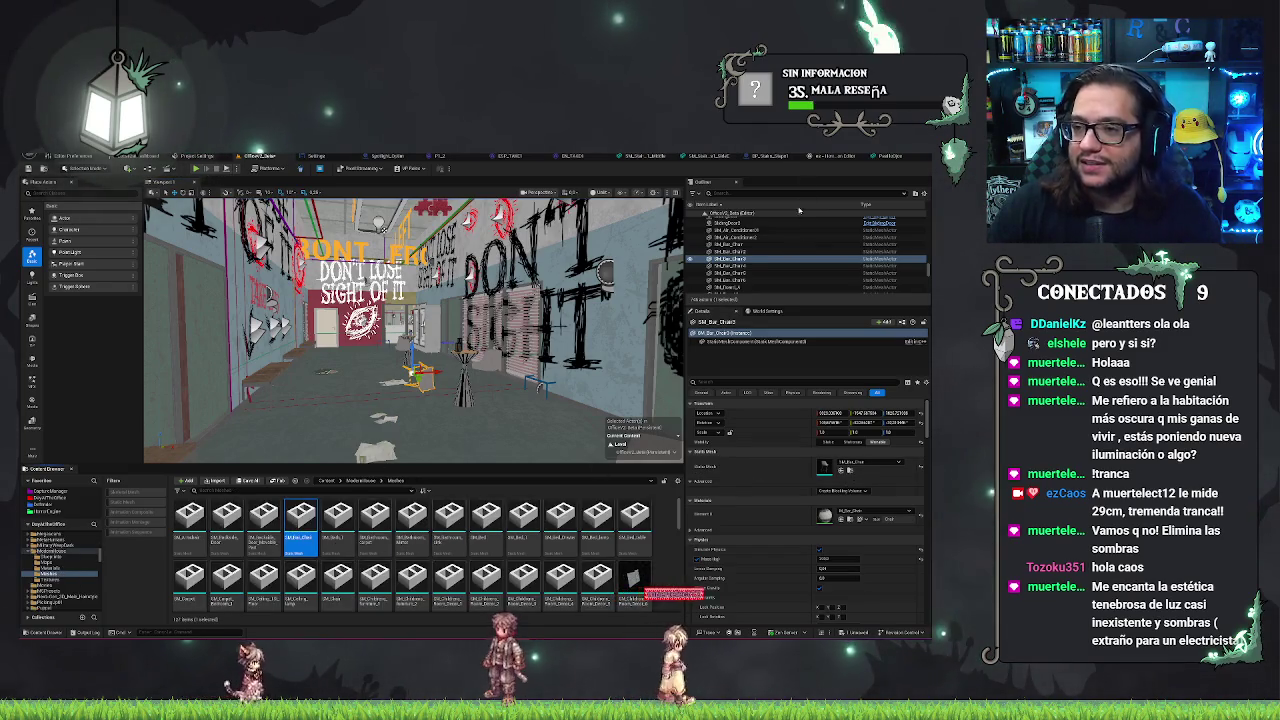
# - Open SM_Bar_Chair and scroll its Details down to the Build and LOD settings
pyautogui.doubleClick(298, 533)
pyautogui.scroll(-5, 818, 324)
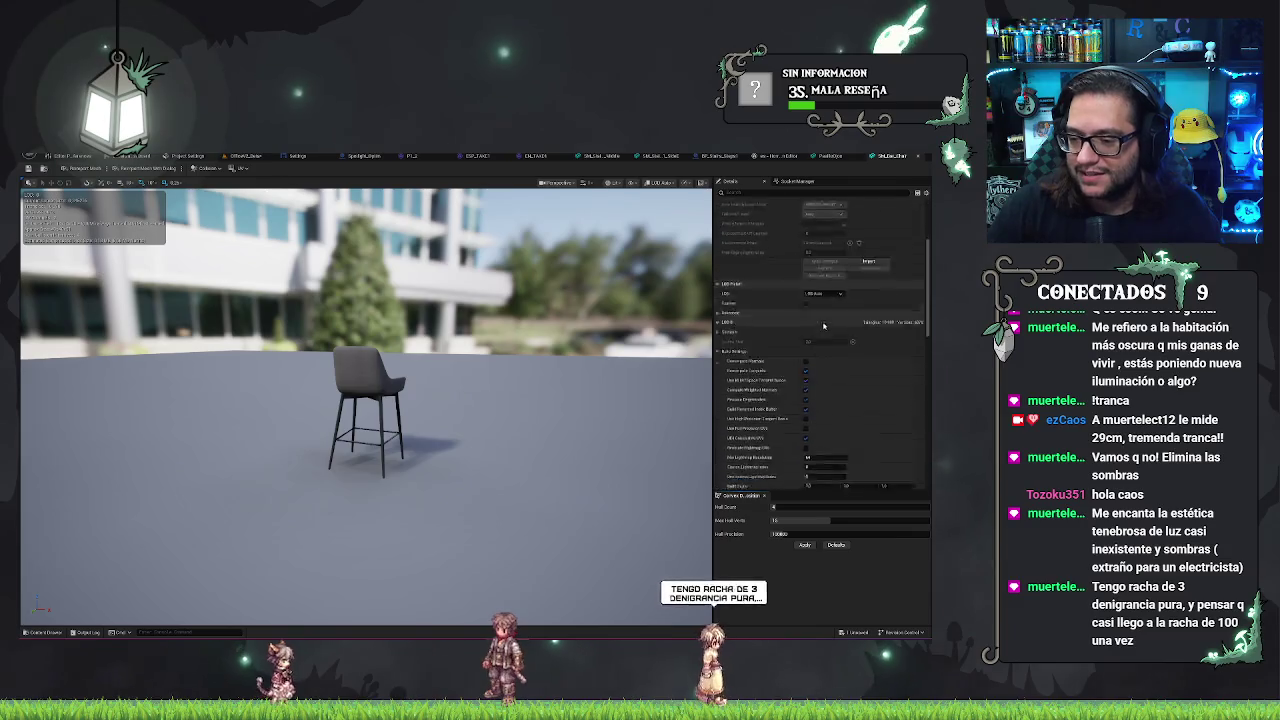
pyautogui.scroll(-5, 820, 320)
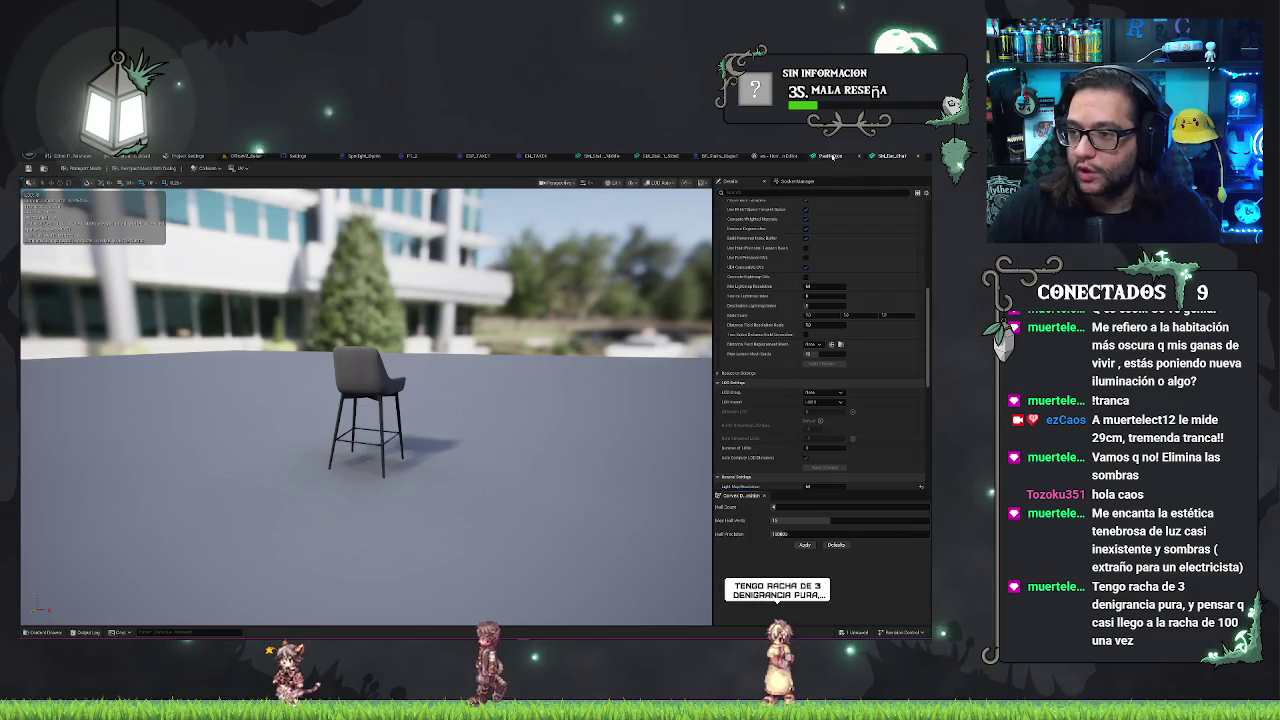
pyautogui.click(830, 156)
pyautogui.click(772, 156)
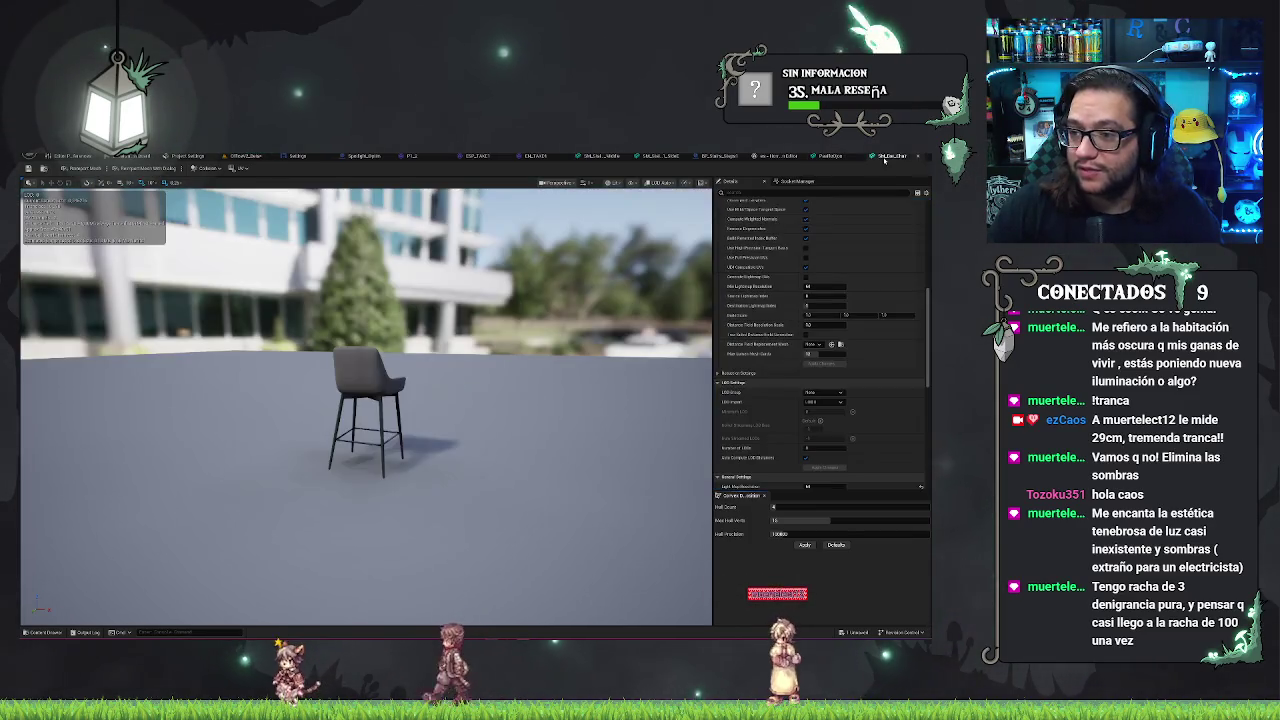
# - Inspect the Ventana entry in the Translation Editor, then close it and return to the Localization Dashboard
pyautogui.click(772, 156)
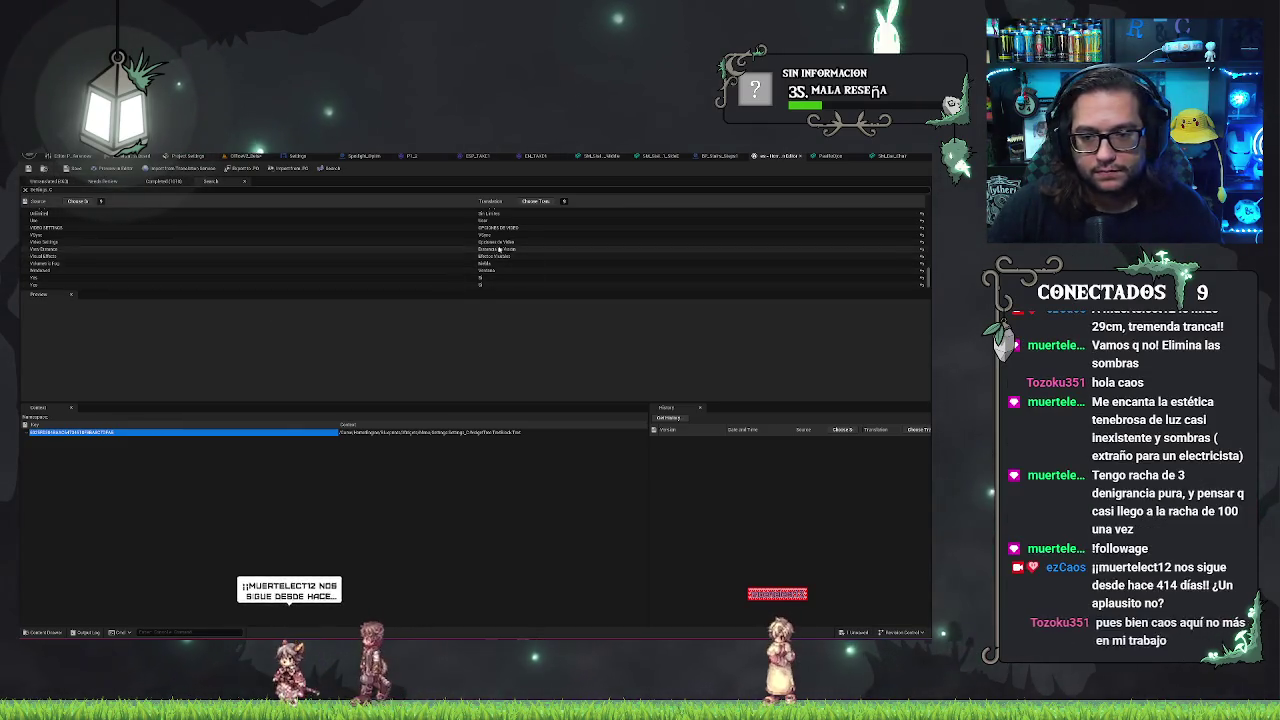
pyautogui.click(577, 271)
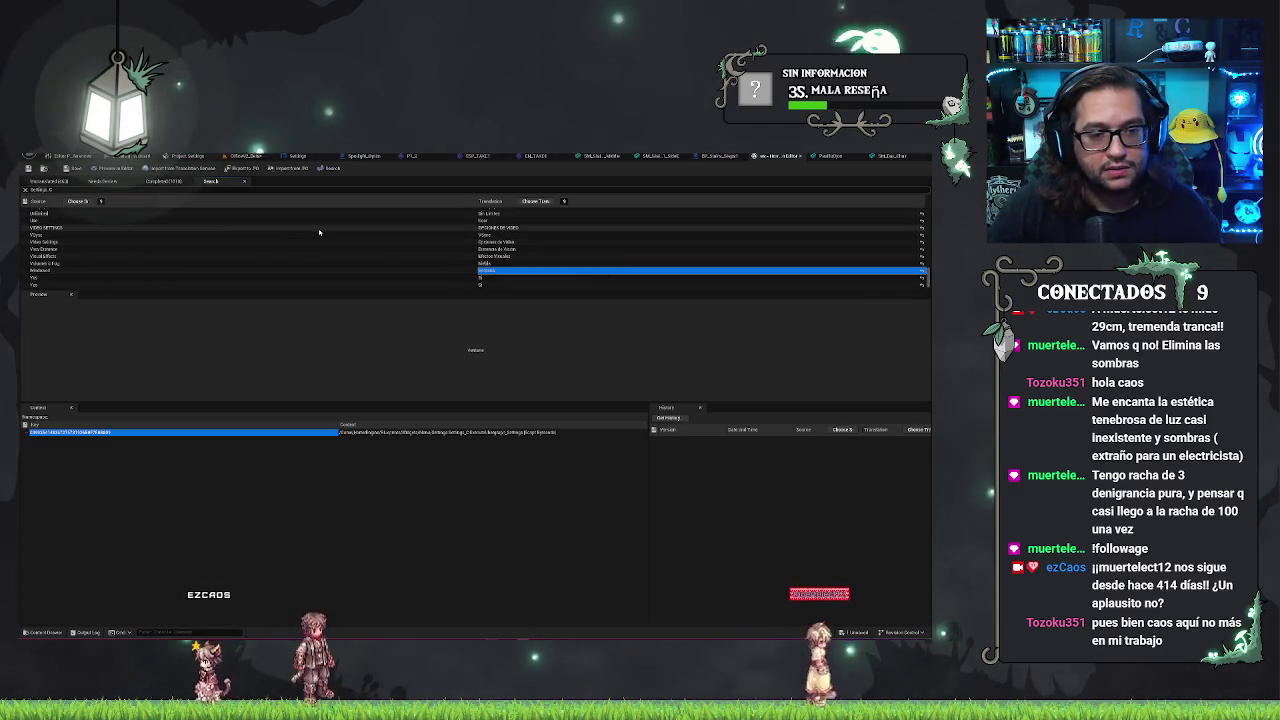
pyautogui.scroll(4, 320, 240)
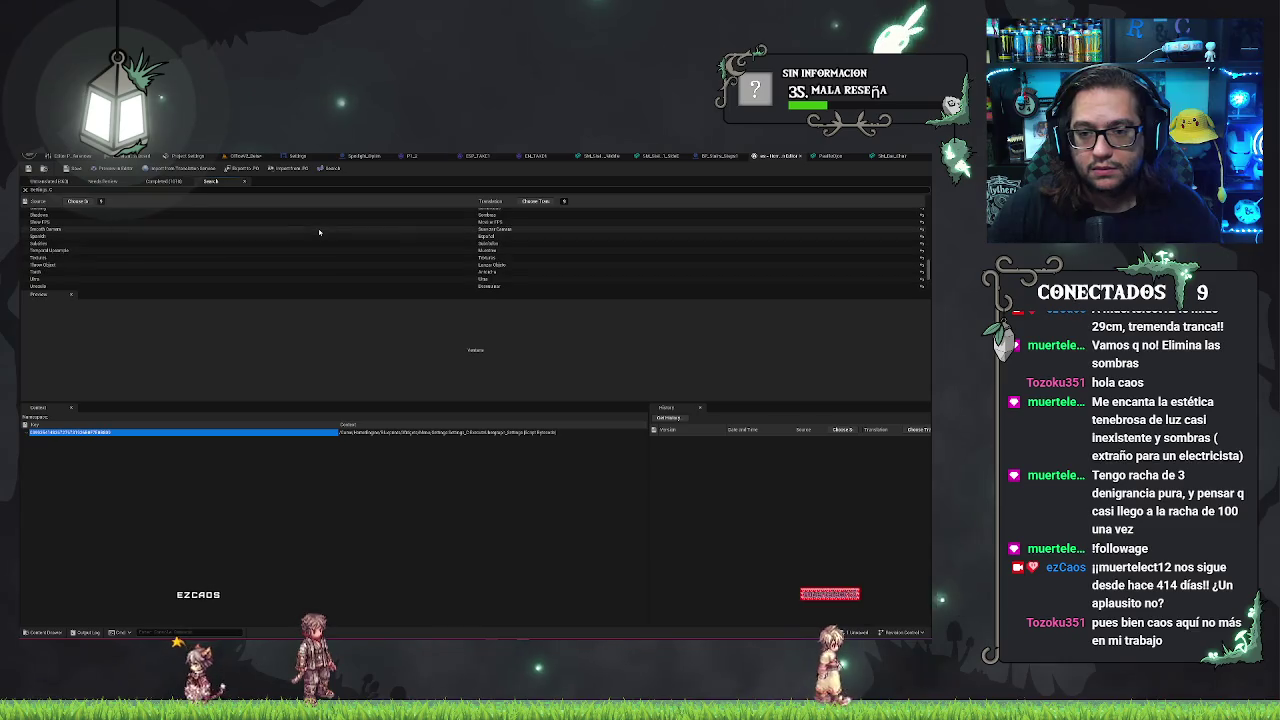
pyautogui.click(772, 157)
pyautogui.click(135, 156)
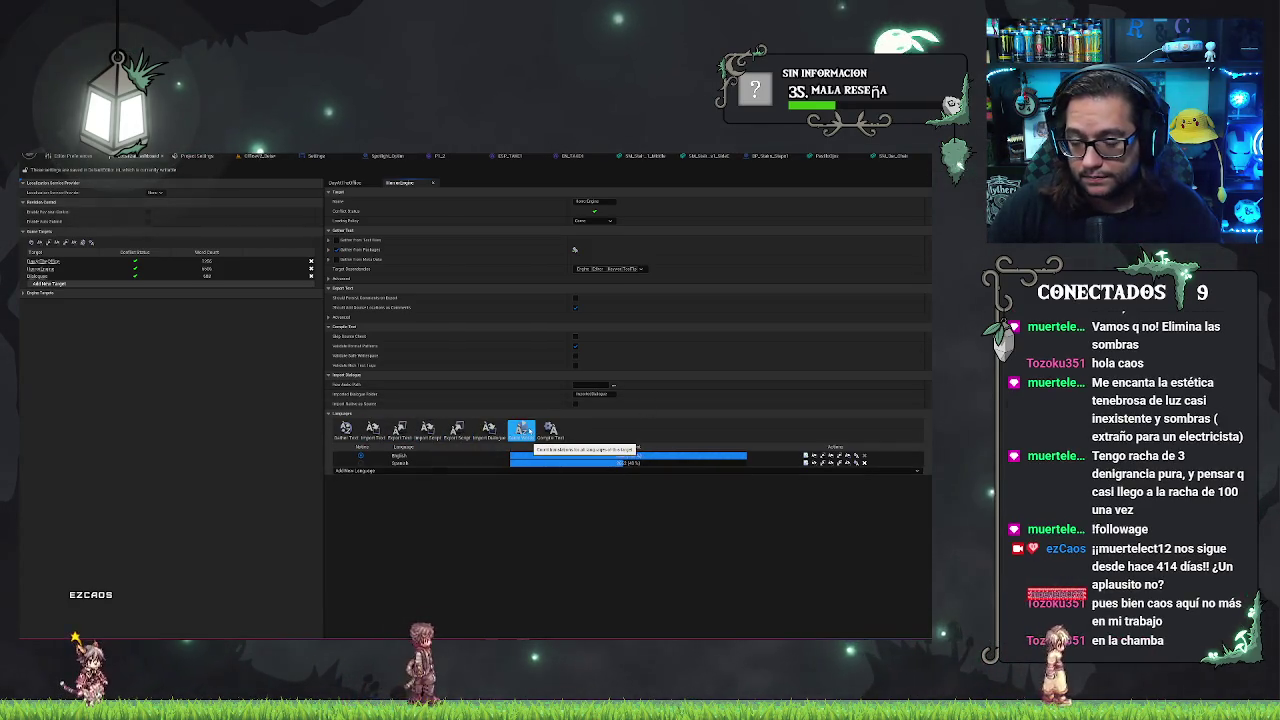
# - Run Count Words, close the finished word count report, and start Compile Text
pyautogui.click(522, 431)
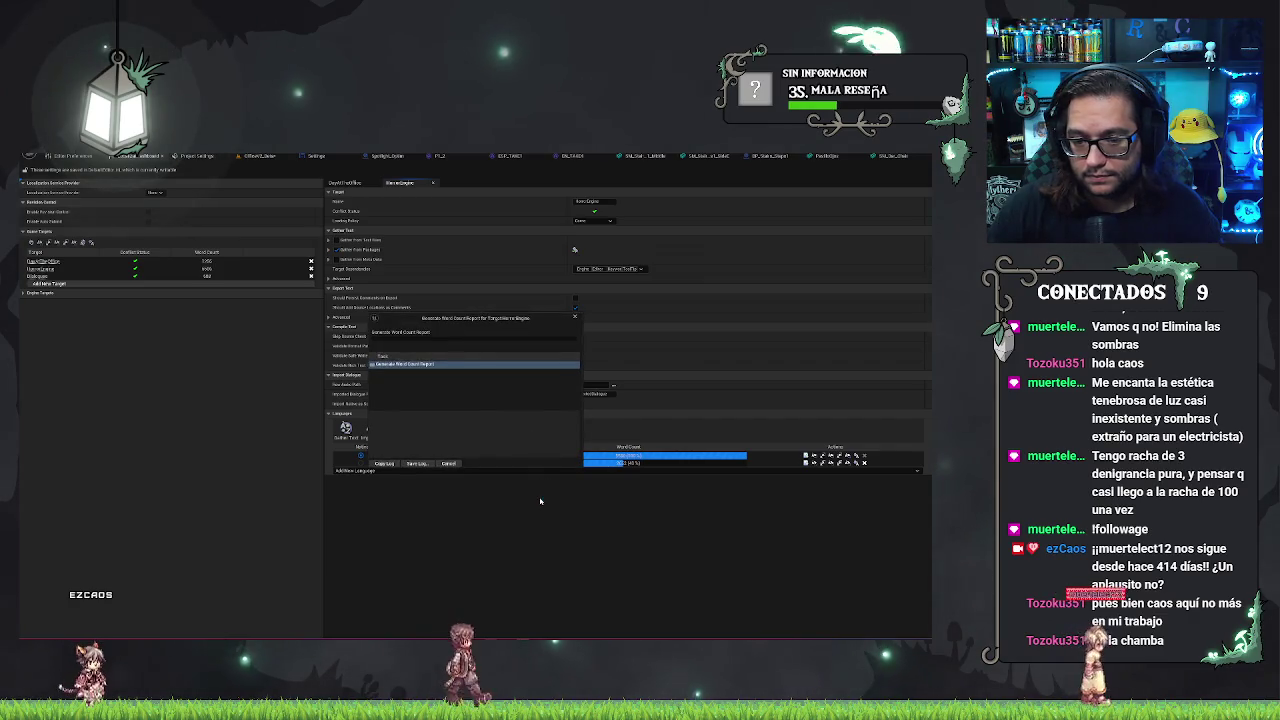
pyautogui.moveTo(487, 318); pyautogui.dragTo(251, 355)
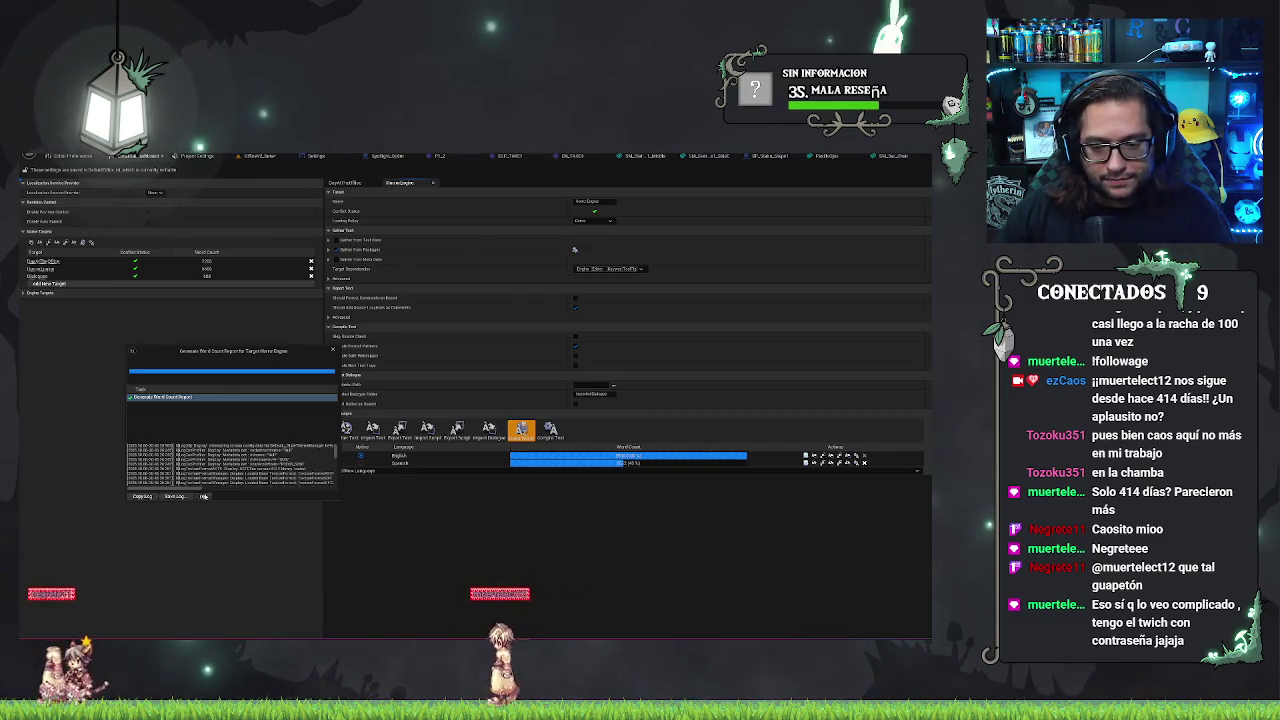
pyautogui.click(204, 496)
pyautogui.click(550, 430)
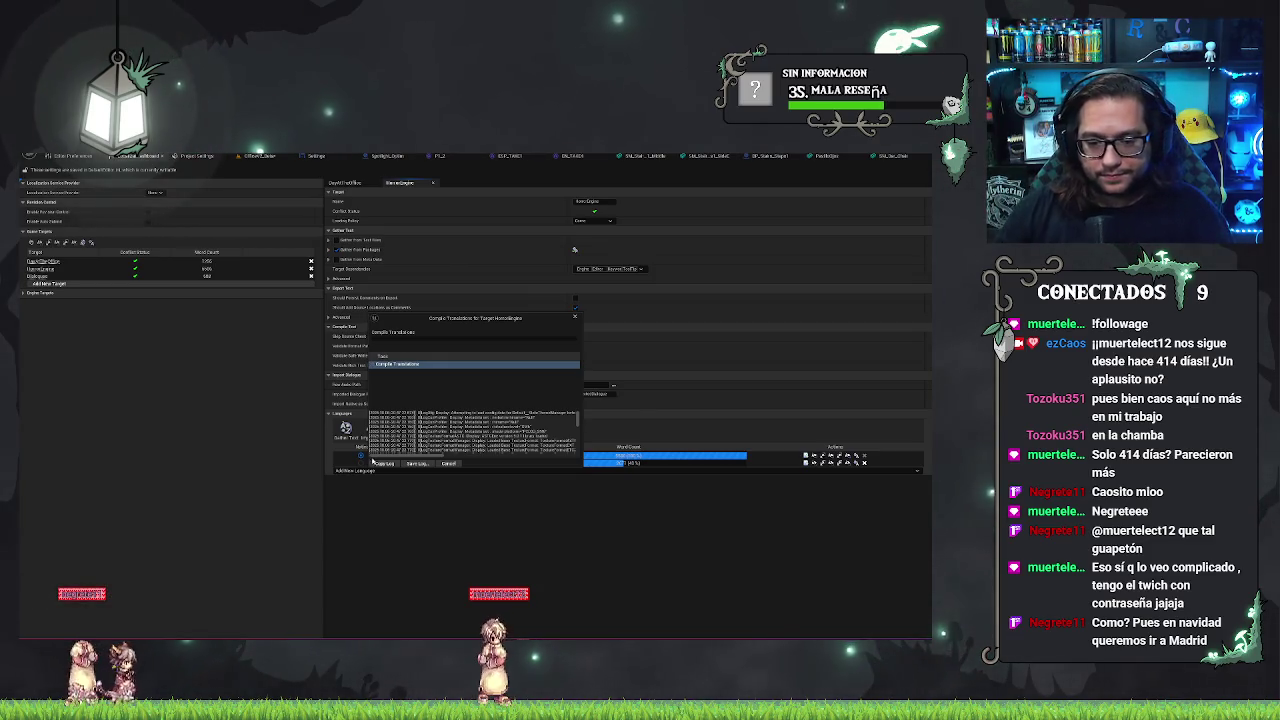
# - Move the Compile Translations window aside and close it with OK once finished
pyautogui.moveTo(477, 331)
pyautogui.mouseDown()
pyautogui.moveTo(450, 318)
pyautogui.moveTo(268, 345)
pyautogui.moveTo(320, 308)
pyautogui.mouseUp()
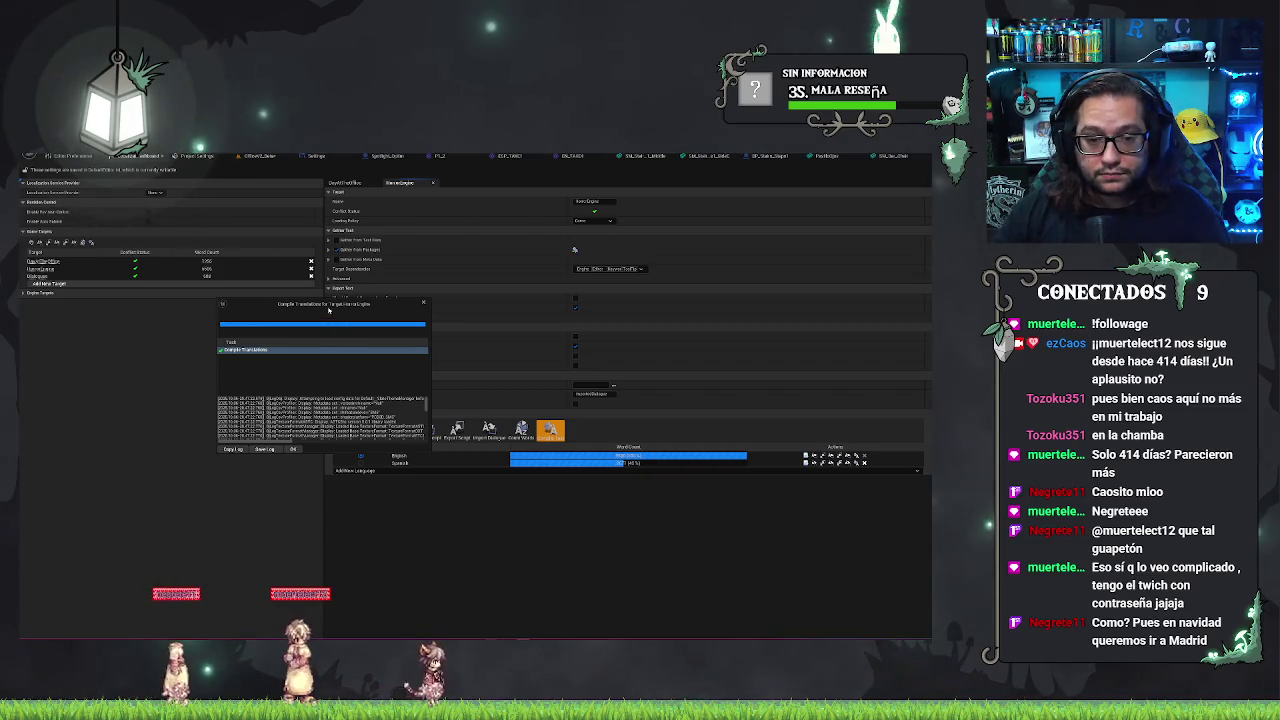
pyautogui.moveTo(328, 310); pyautogui.dragTo(235, 338)
pyautogui.click(200, 478)
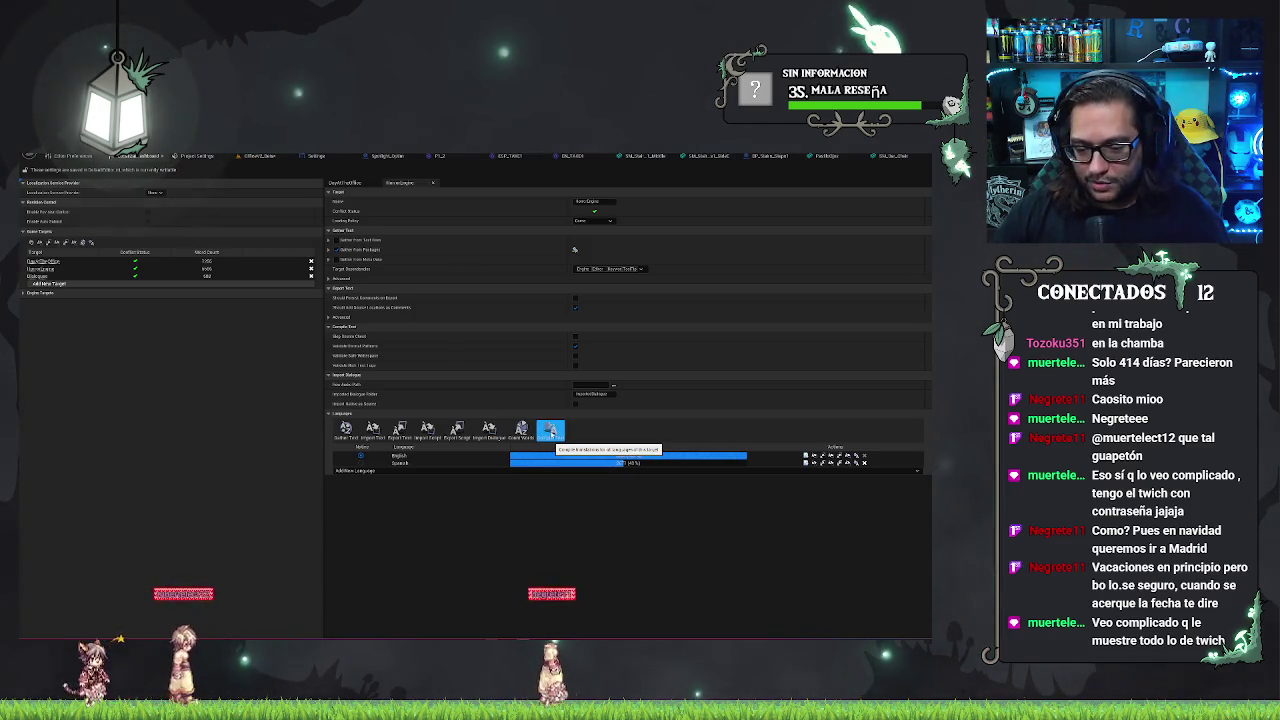
# - Compile the translated text again and close the finished compile report
pyautogui.click(550, 431)
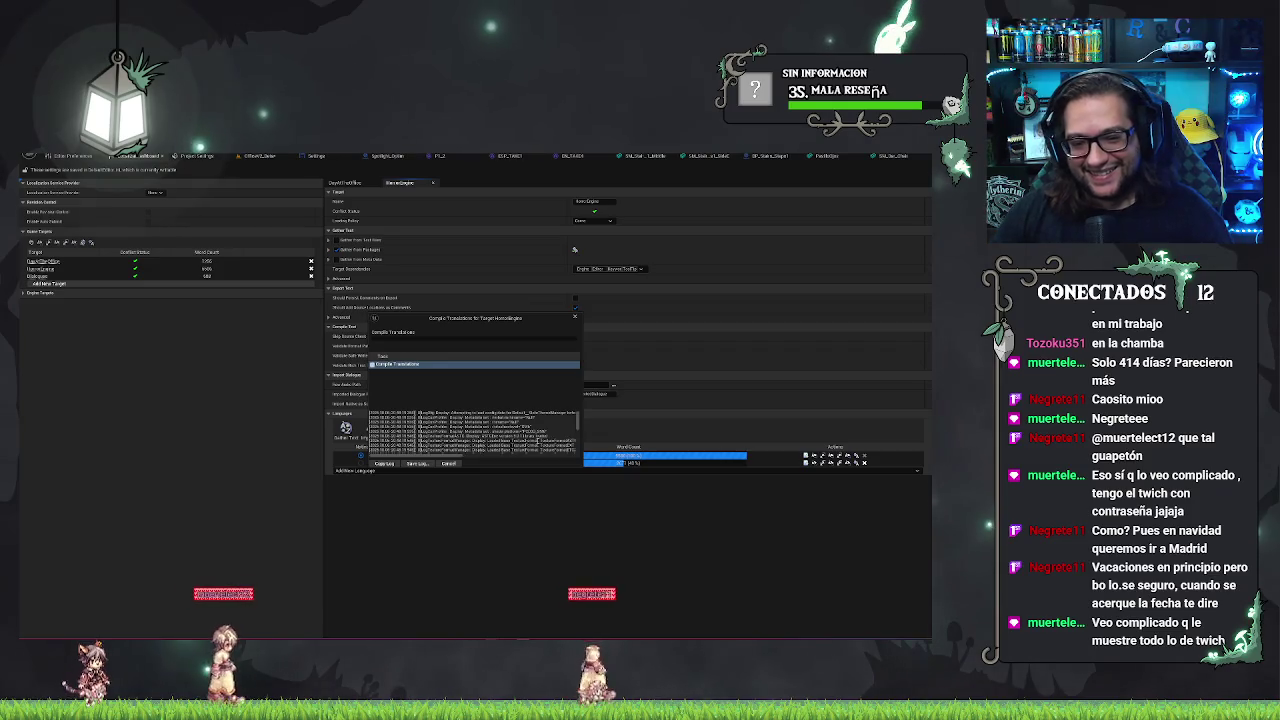
pyautogui.moveTo(490, 319); pyautogui.dragTo(263, 322)
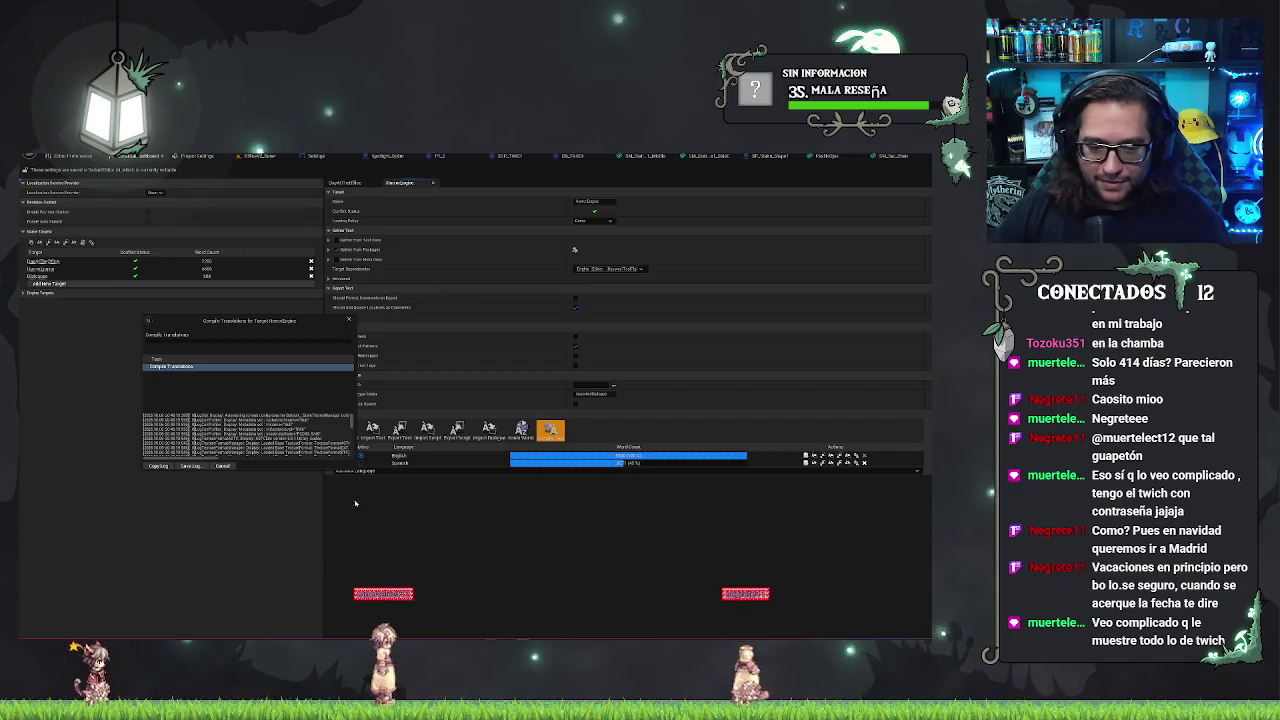
pyautogui.moveTo(250, 320); pyautogui.dragTo(225, 322)
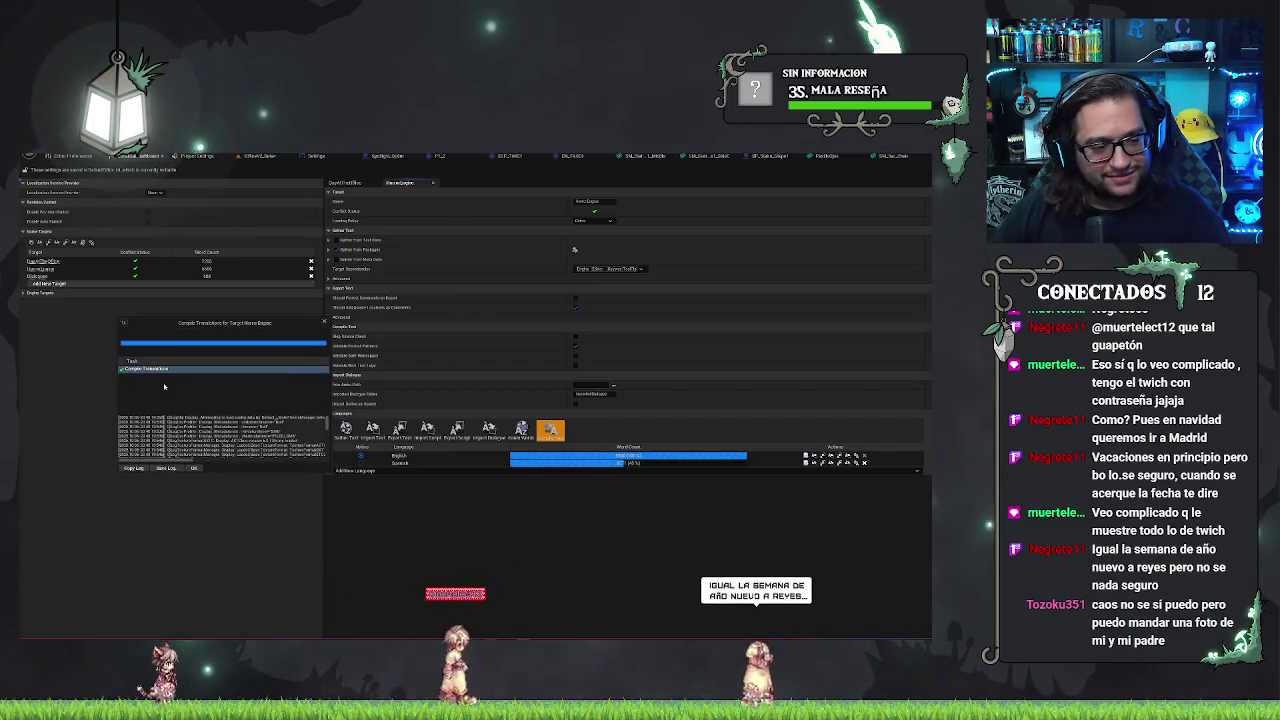
pyautogui.click(194, 468)
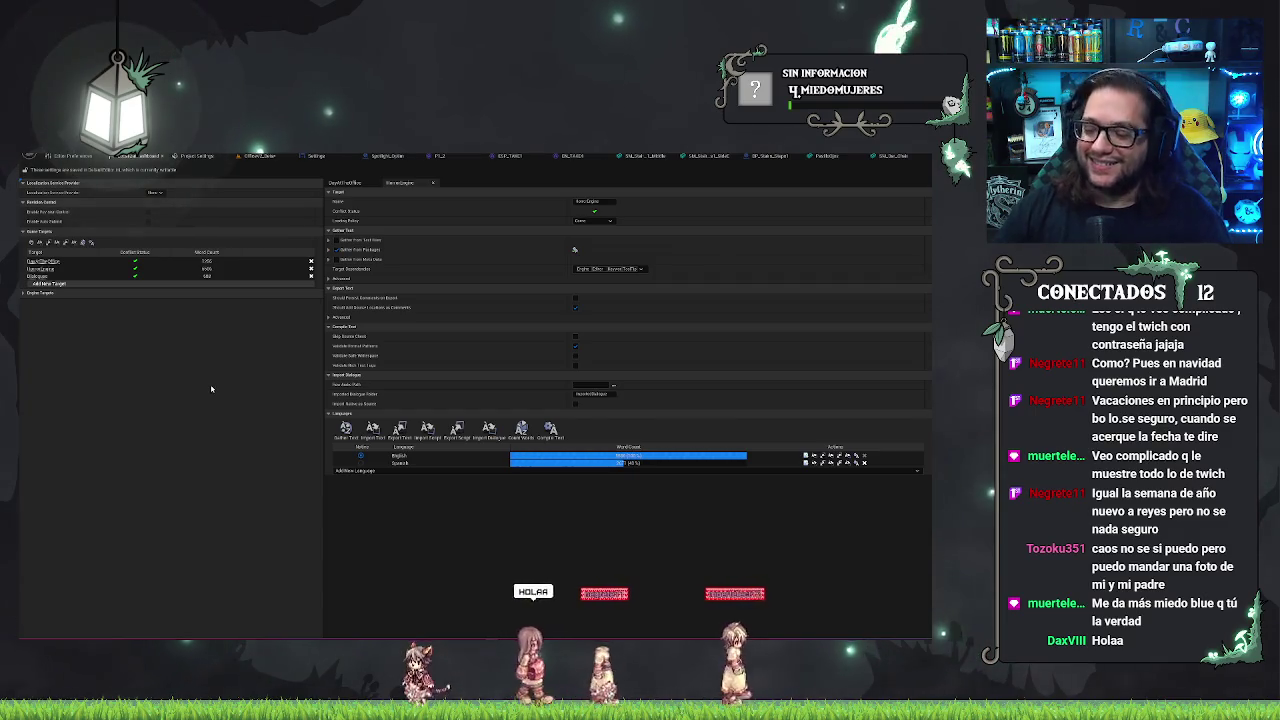
# - Save the OfficeV2_Beta level with Ctrl+S and bring up the SM_Bar_Chair mesh editor
pyautogui.click(257, 155)
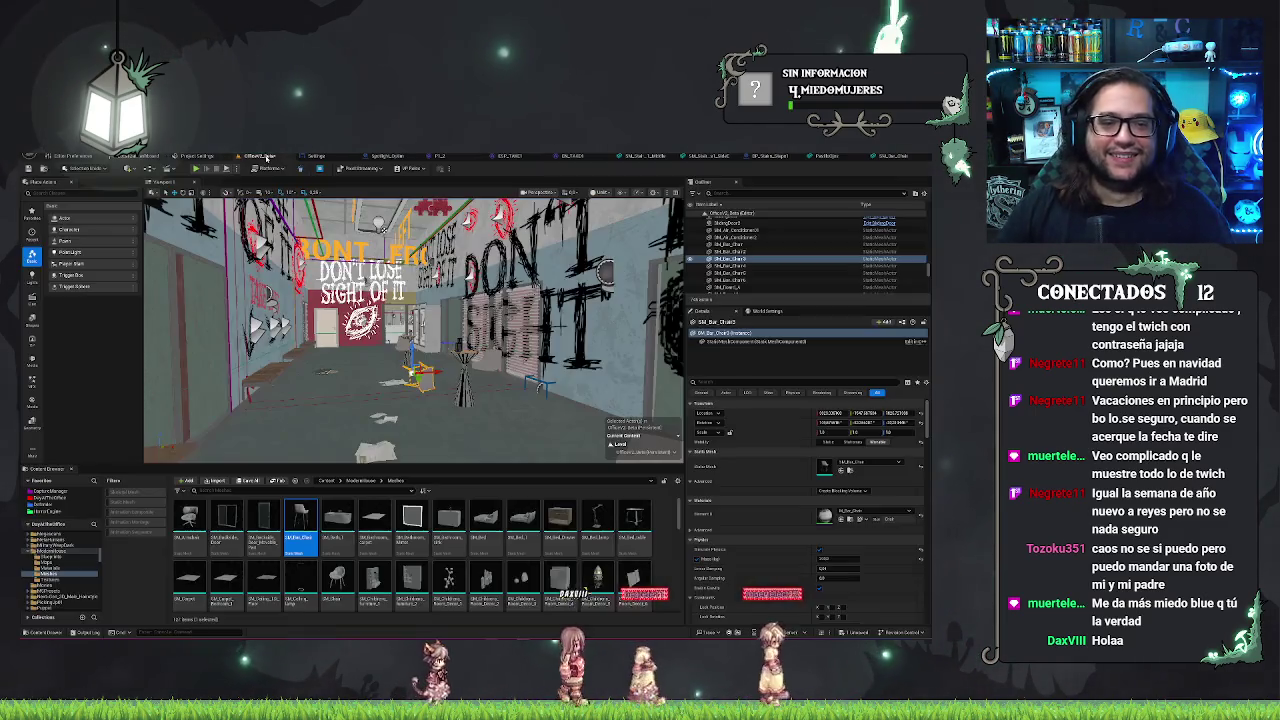
pyautogui.hotkey('ctrl', 's')
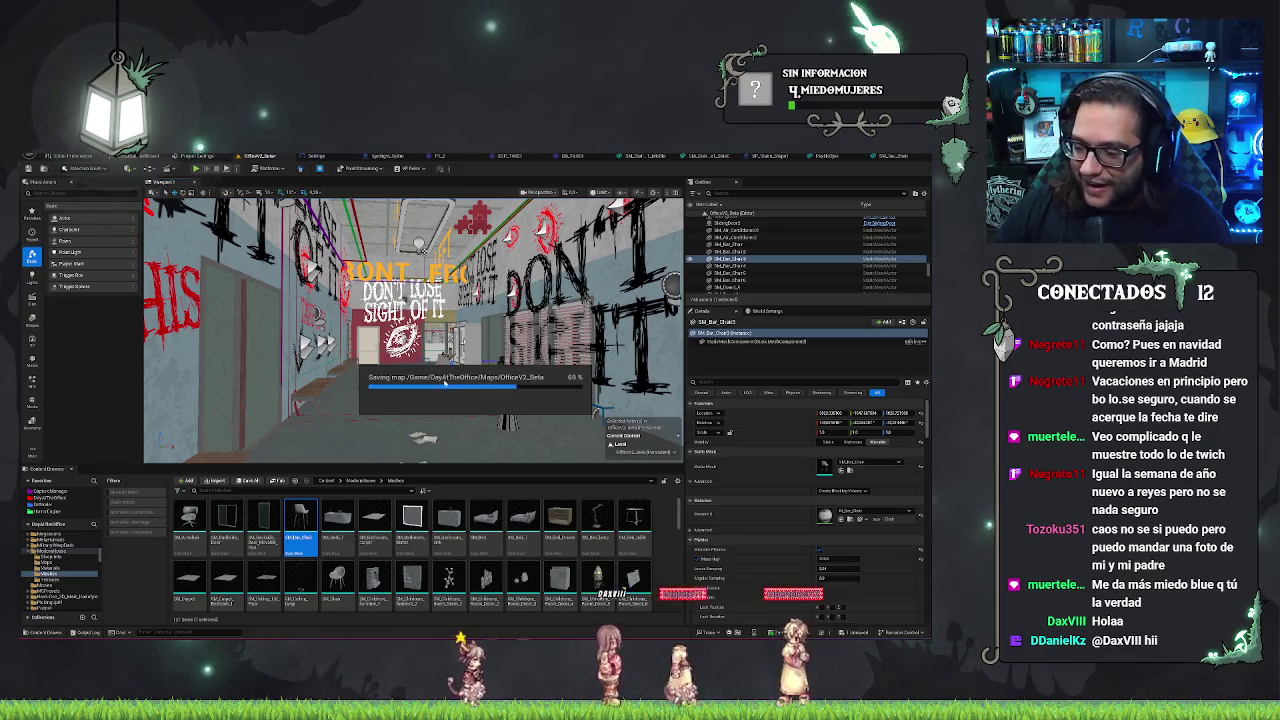
pyautogui.click(822, 156)
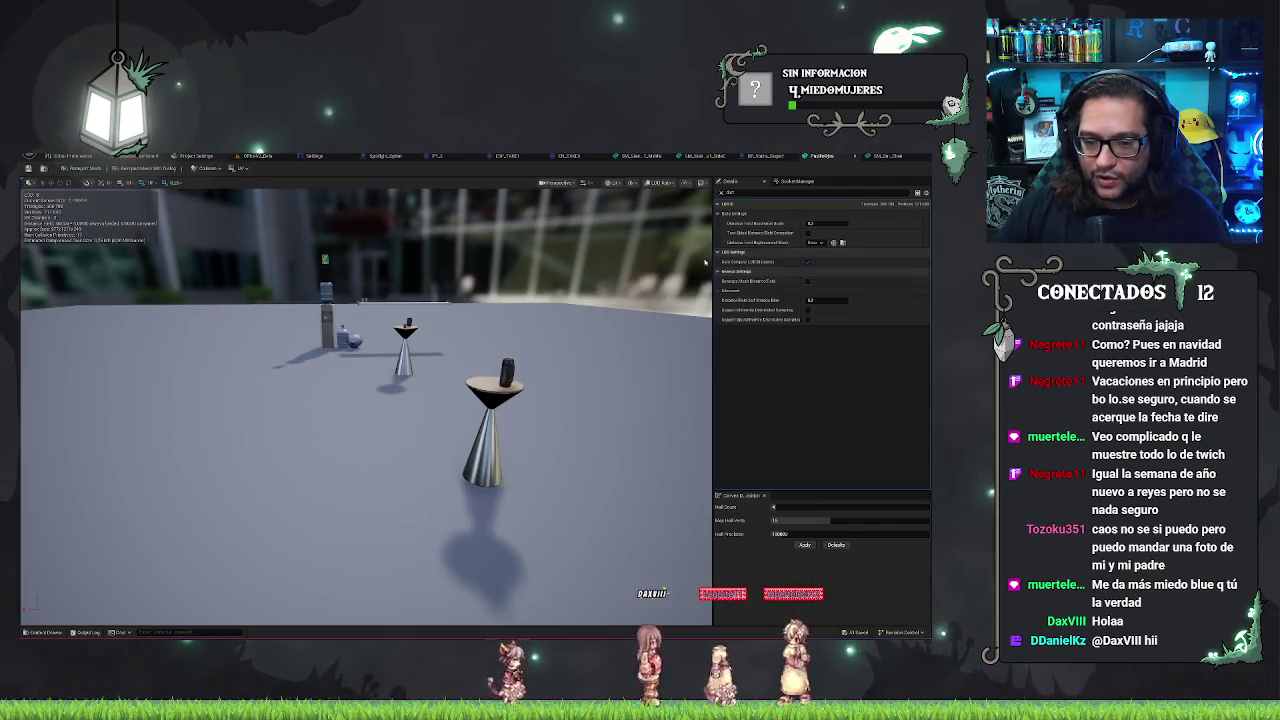
pyautogui.click(882, 156)
# - Collapse the bar chair's Nanite, LOD picker and LOD 0 categories in Details
pyautogui.moveTo(467, 422); pyautogui.dragTo(405, 418)
pyautogui.scroll(-4, 760, 380)
pyautogui.scroll(-4, 760, 380)
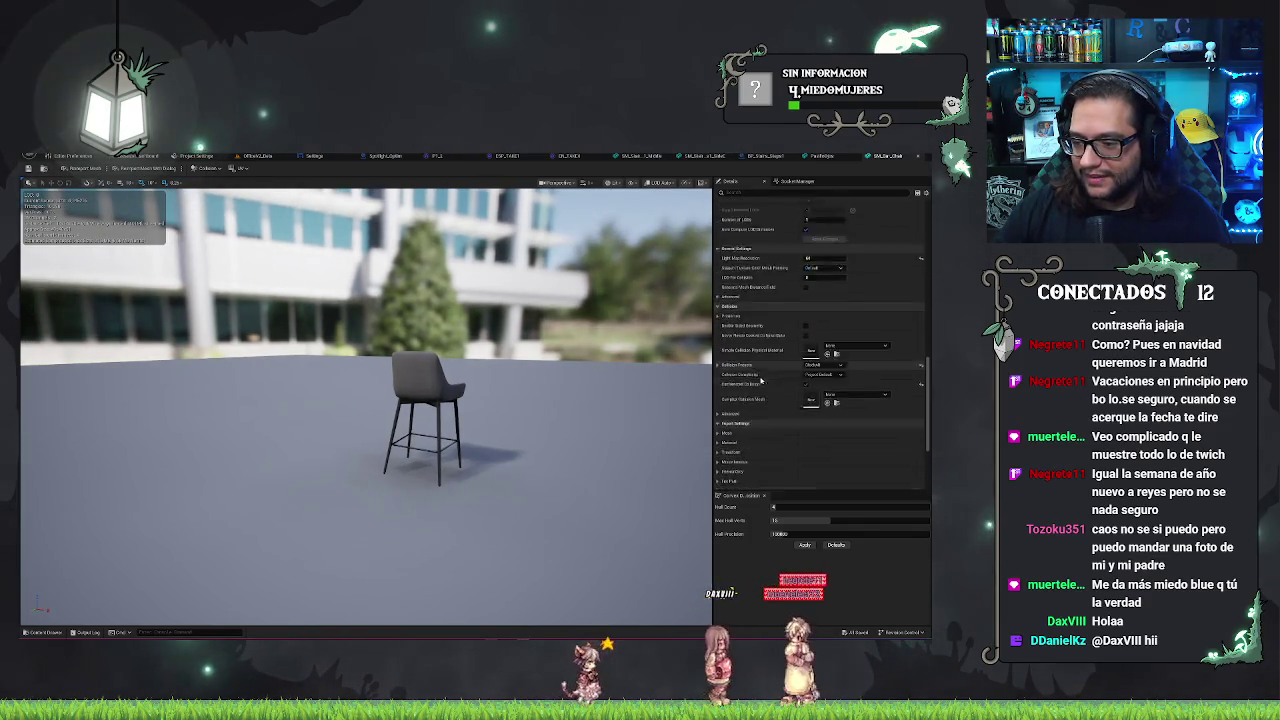
pyautogui.scroll(-2, 760, 380)
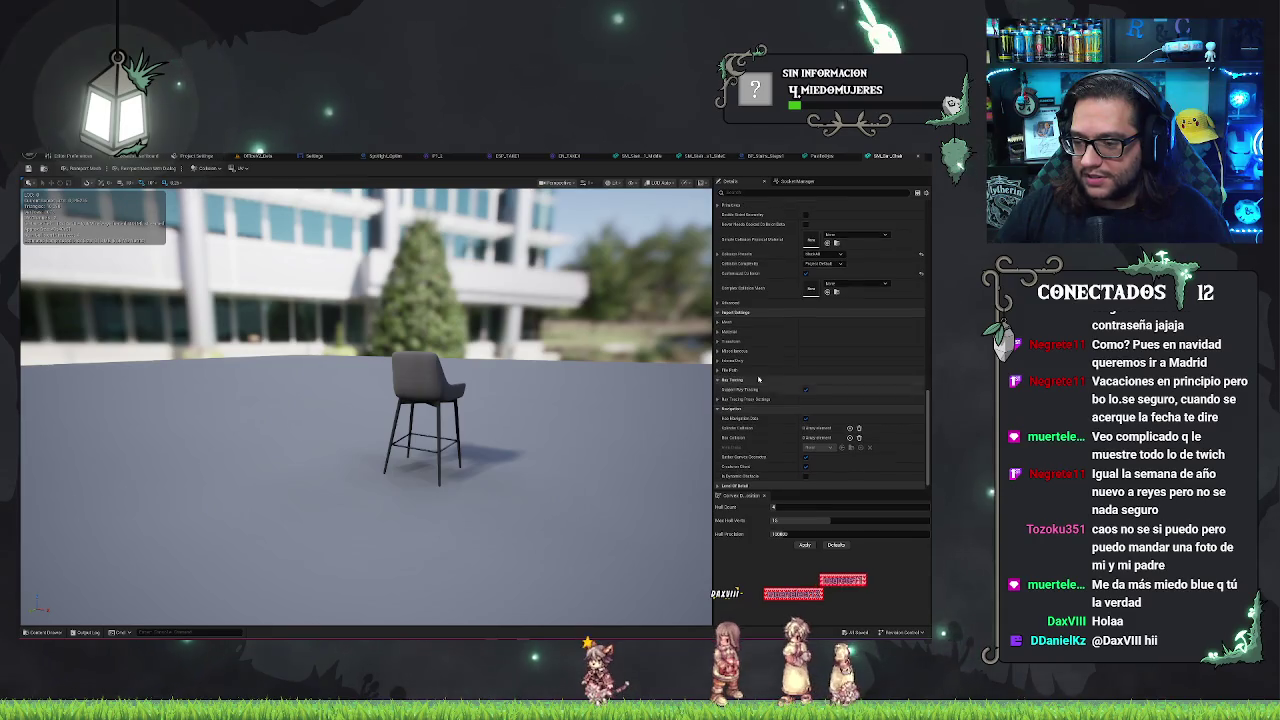
pyautogui.scroll(10, 807, 348)
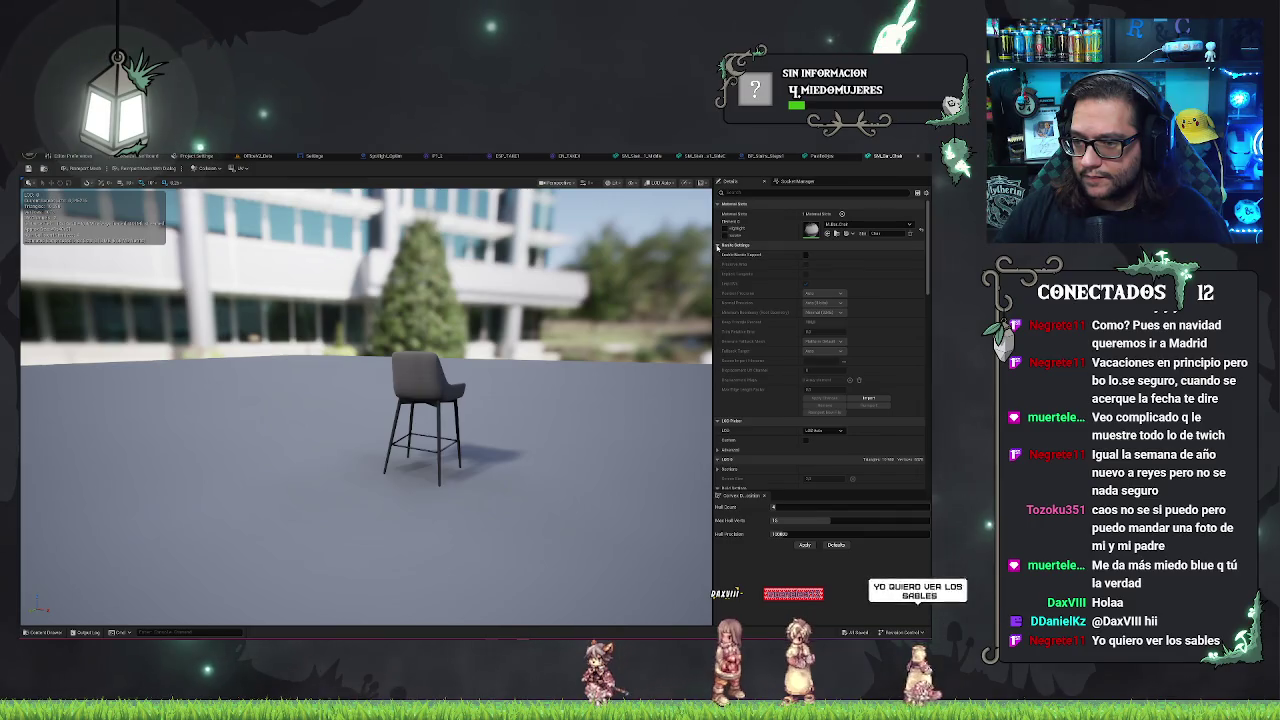
pyautogui.click(720, 245)
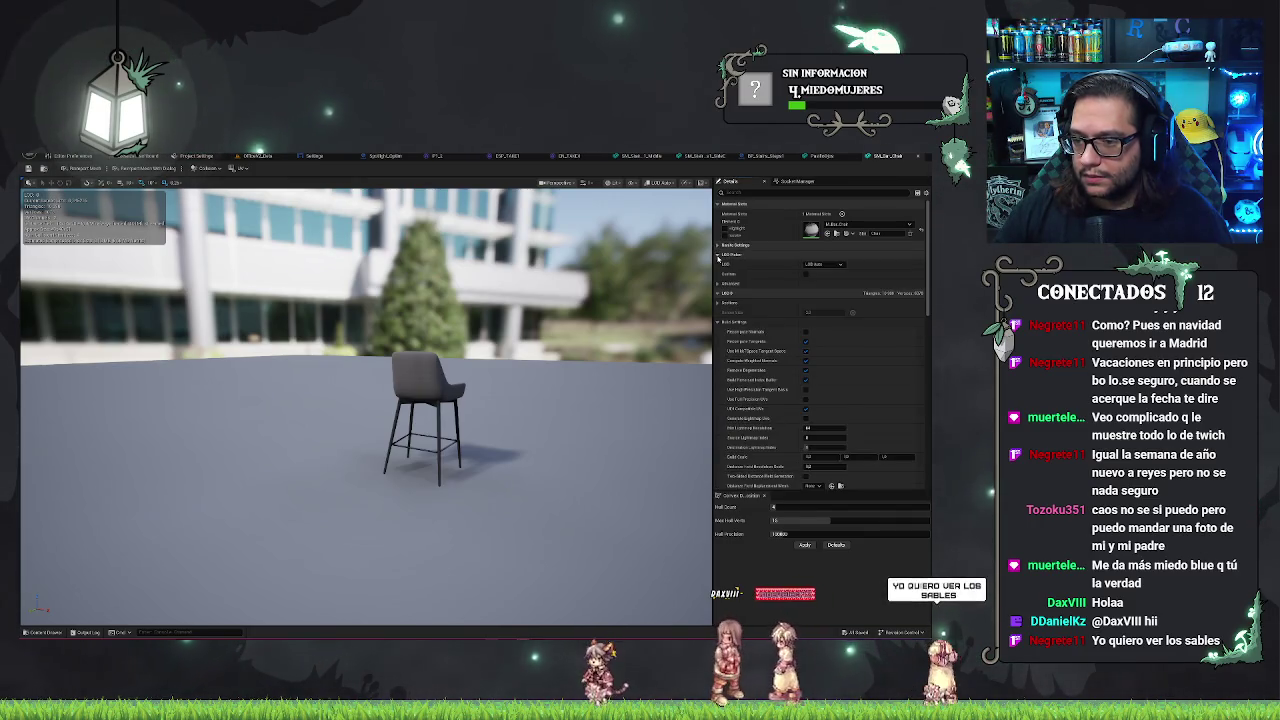
pyautogui.click(719, 255)
pyautogui.click(718, 263)
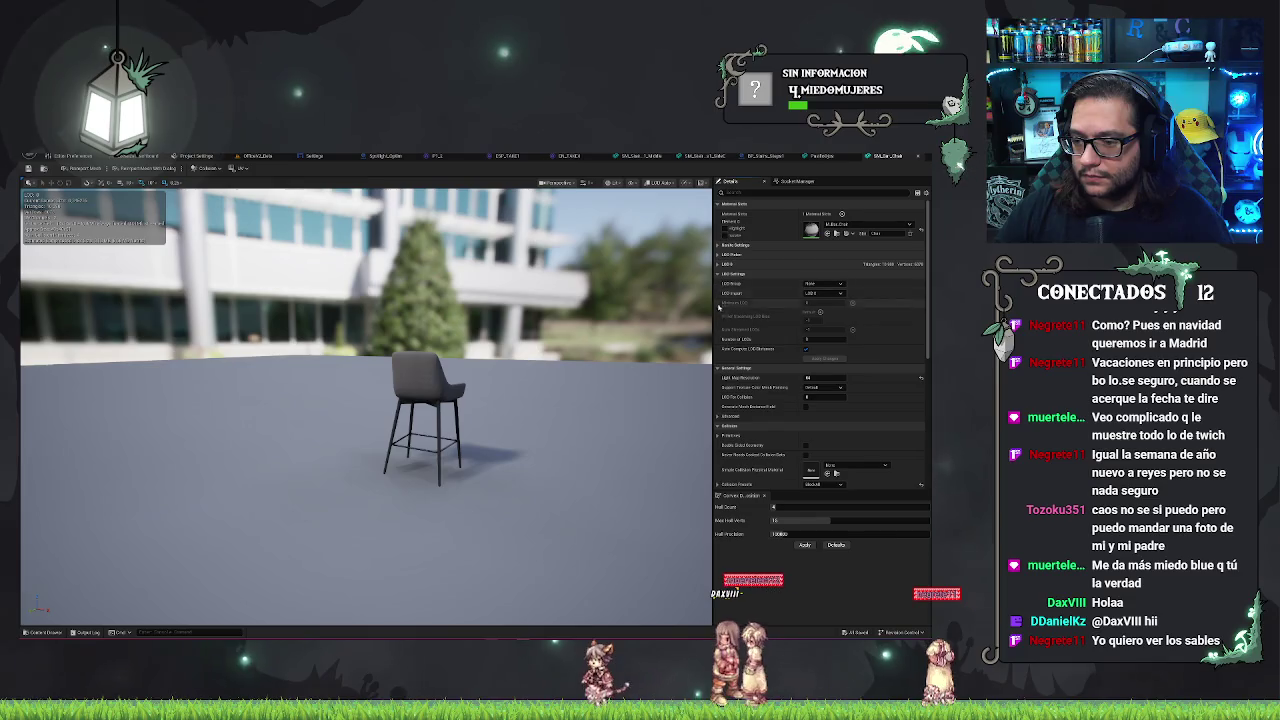
pyautogui.scroll(-5, 719, 351)
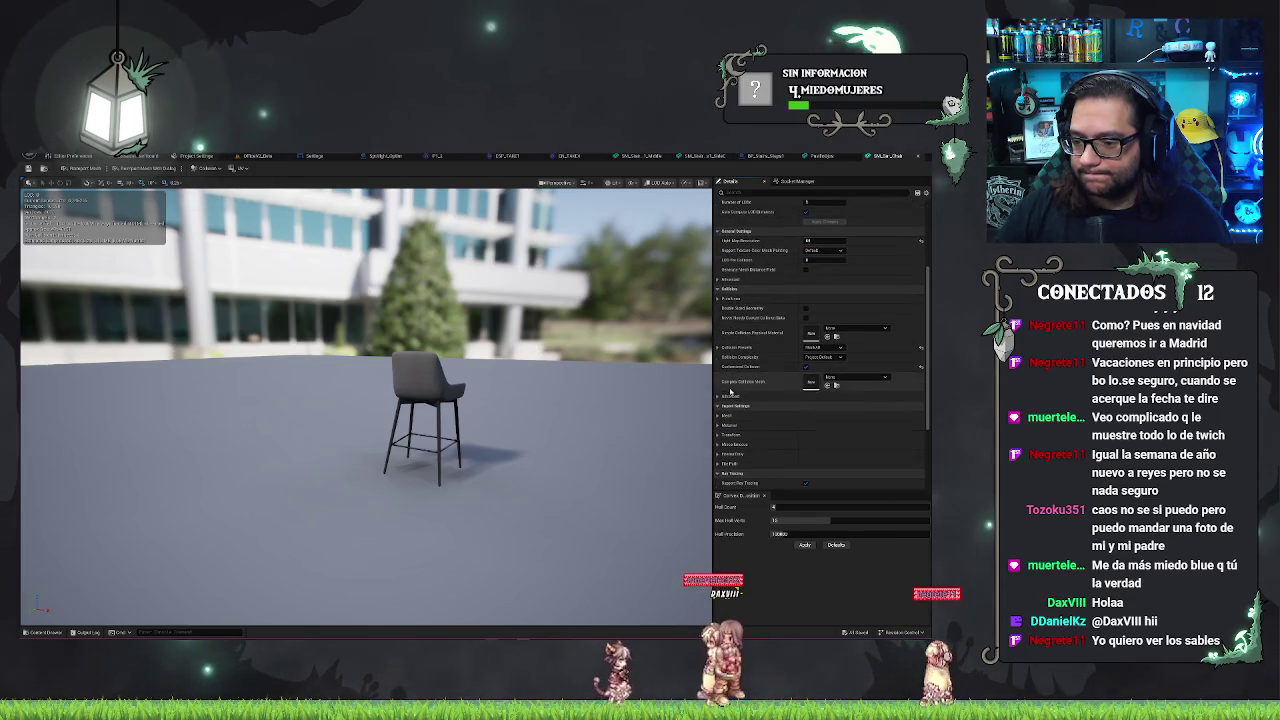
# - Review the Import Settings and Ray Tracing proxy categories, then expand Level Of Detail
pyautogui.click(735, 415)
pyautogui.scroll(-2, 758, 409)
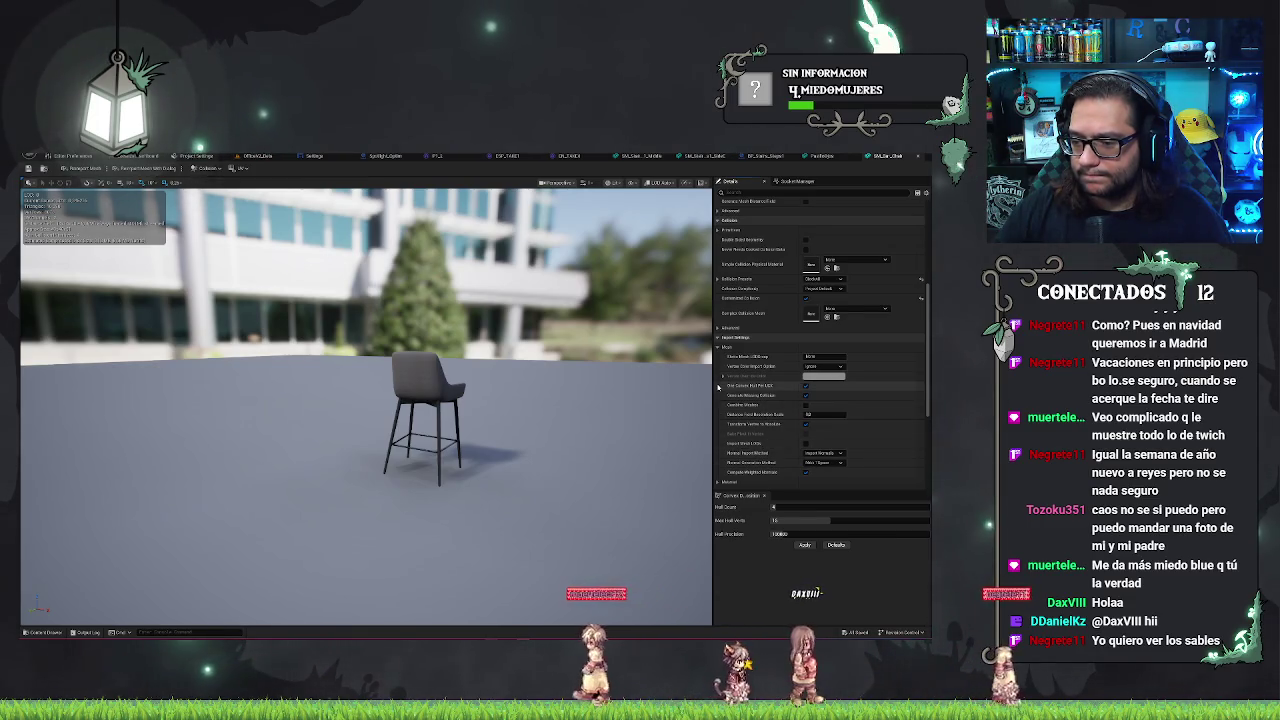
pyautogui.click(717, 347)
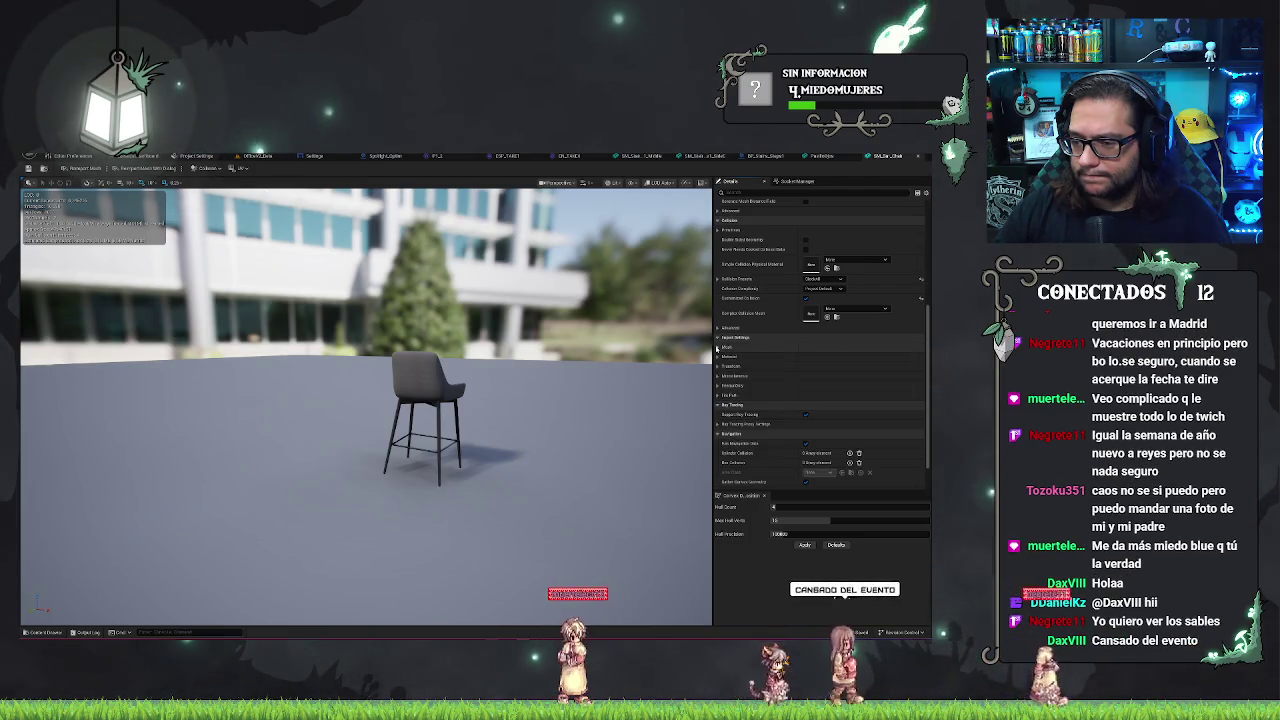
pyautogui.click(719, 337)
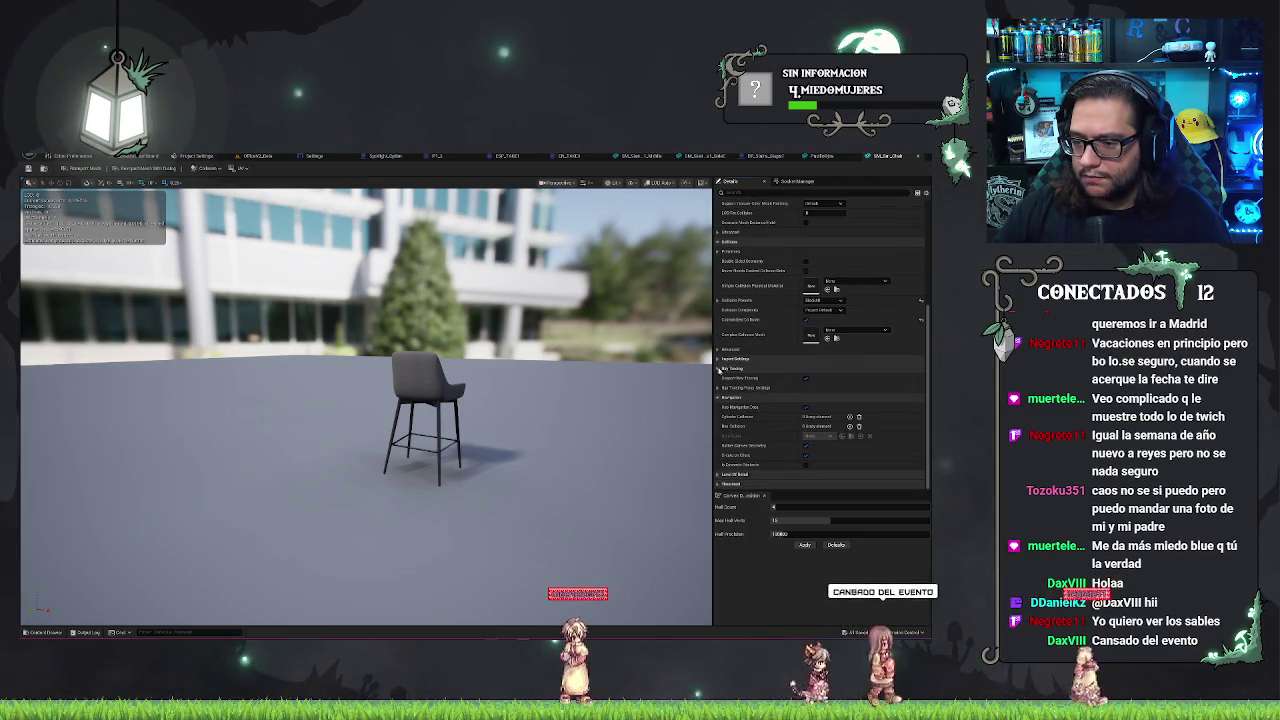
pyautogui.click(719, 388)
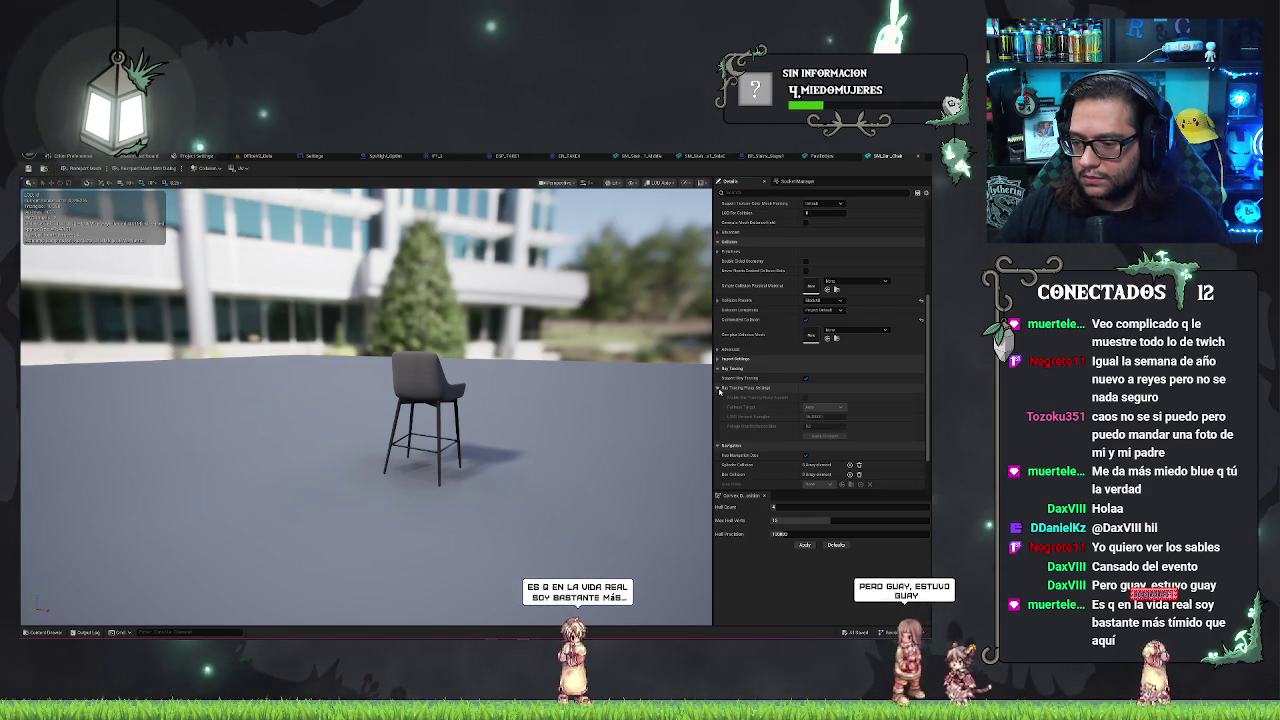
pyautogui.click(720, 389)
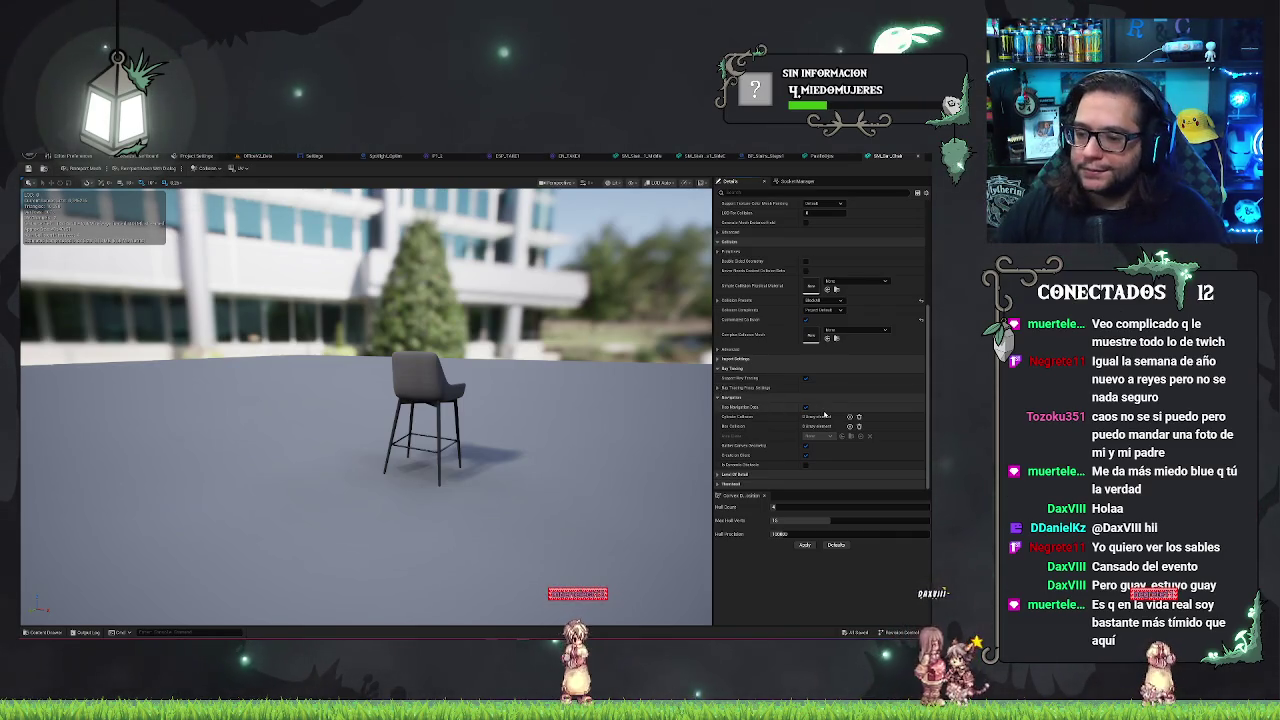
pyautogui.click(720, 474)
pyautogui.scroll(-1, 760, 400)
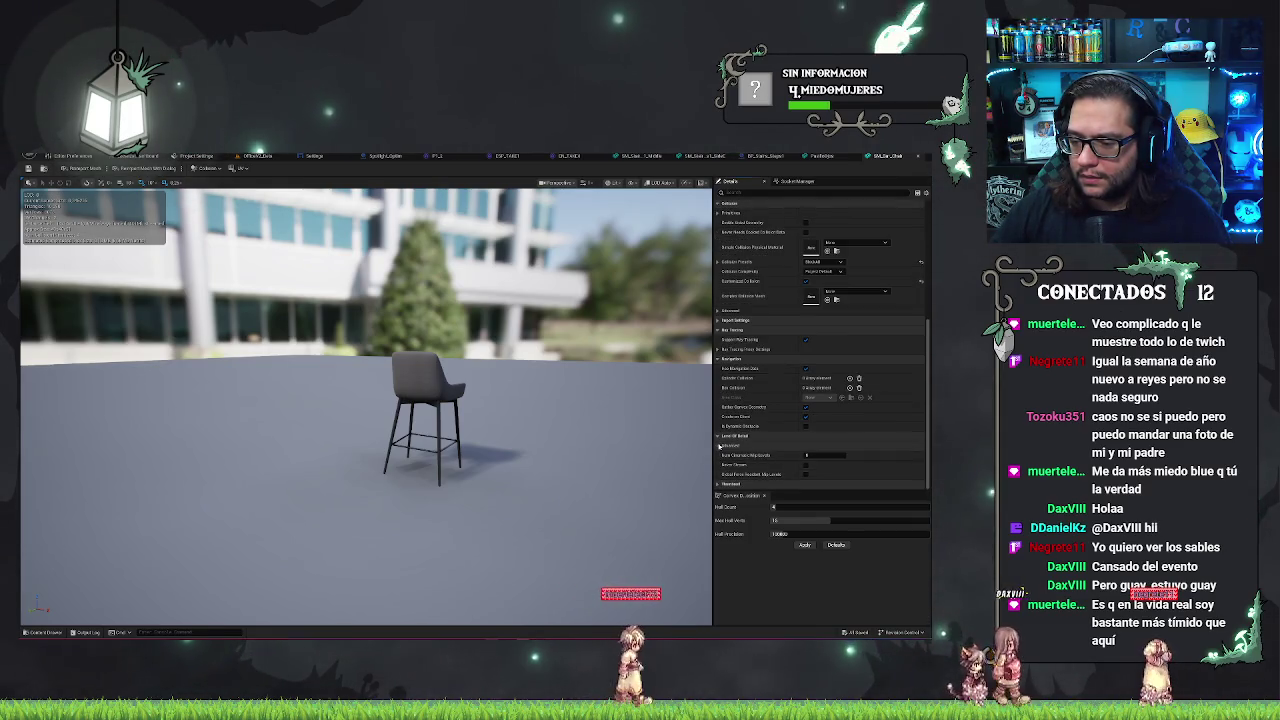
pyautogui.scroll(5, 756, 330)
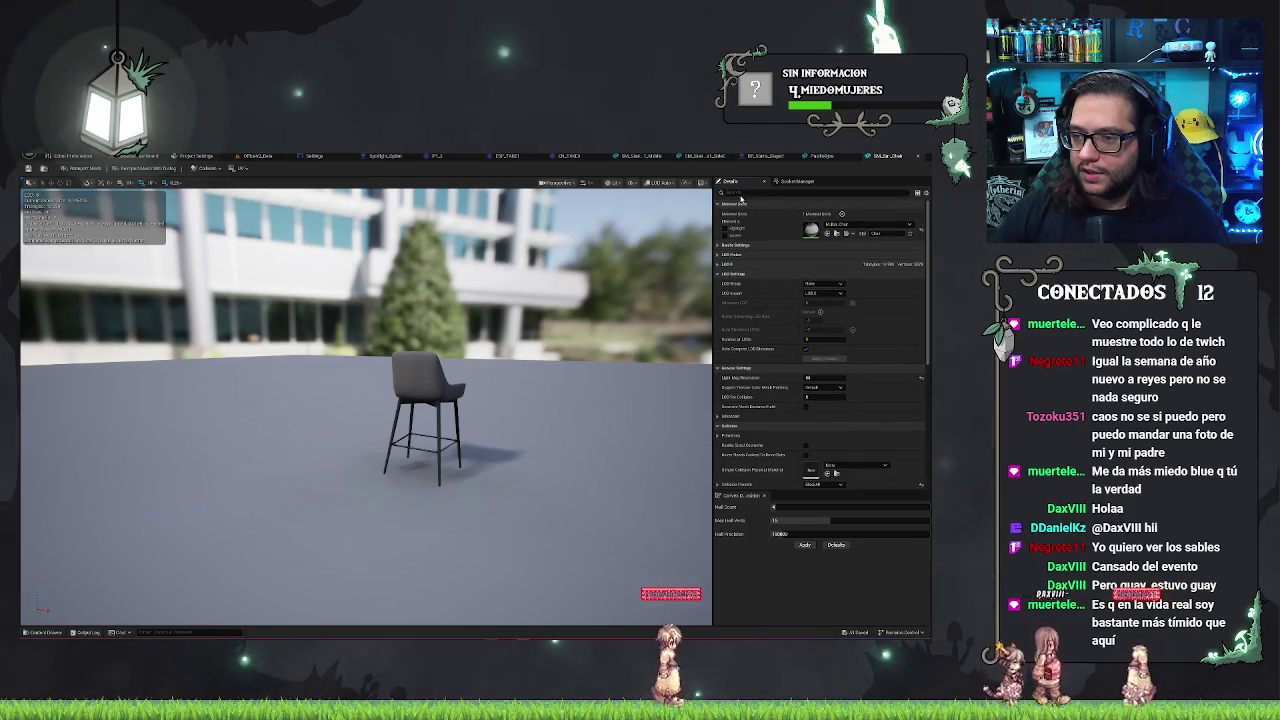
# - Filter Details for 'dis', clear it, collapse Material Slots, Nanite and LOD 0, and show advanced General Settings
pyautogui.write('dis')
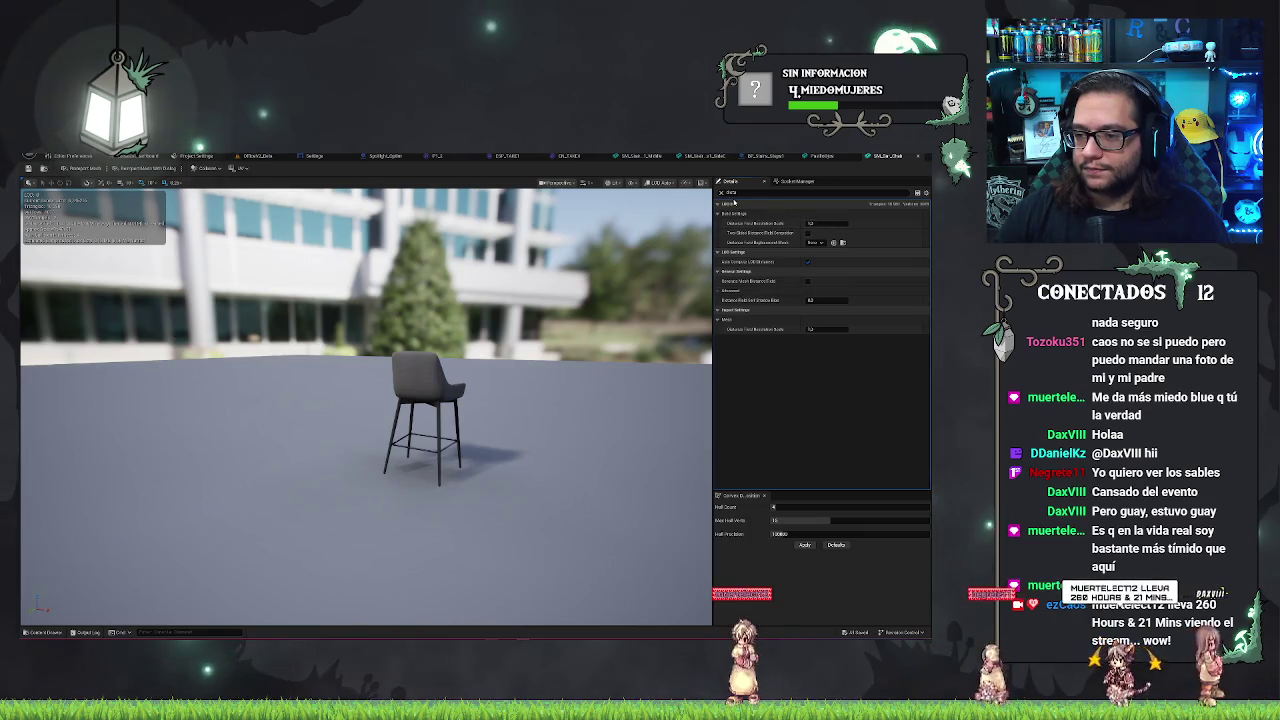
pyautogui.press('BackSpace')
pyautogui.press('BackSpace')
pyautogui.press('BackSpace')
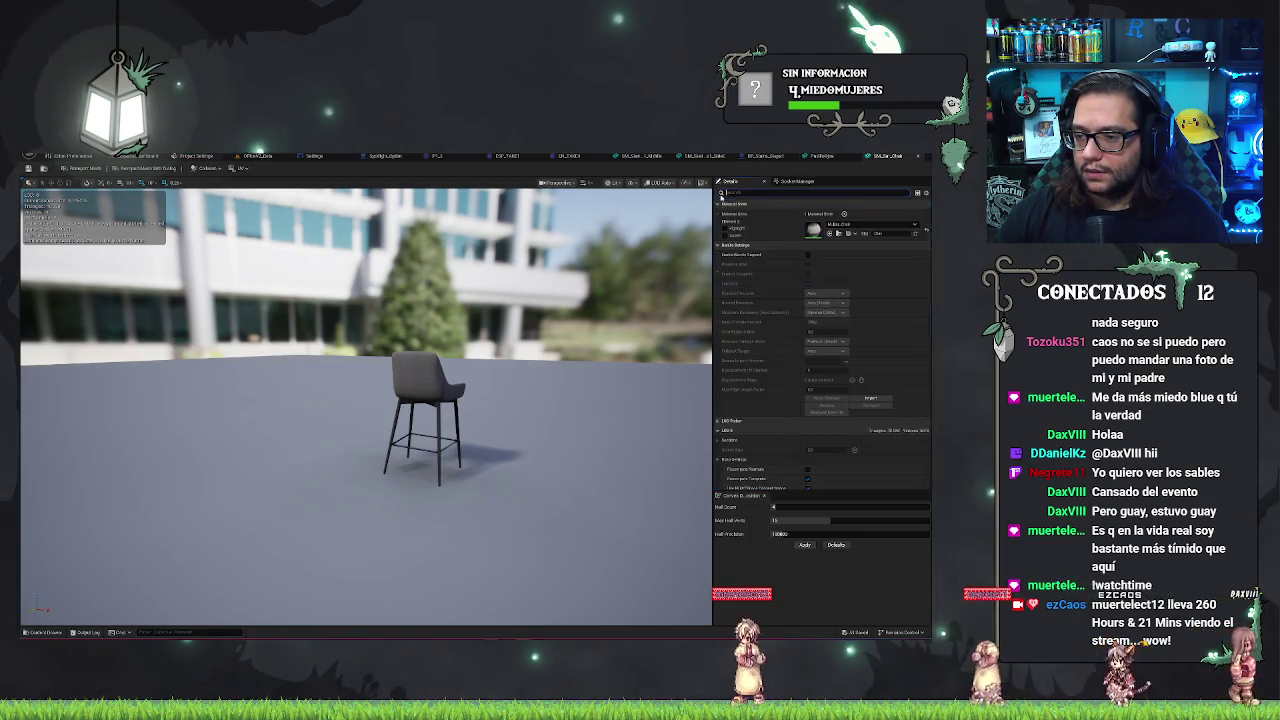
pyautogui.click(719, 204)
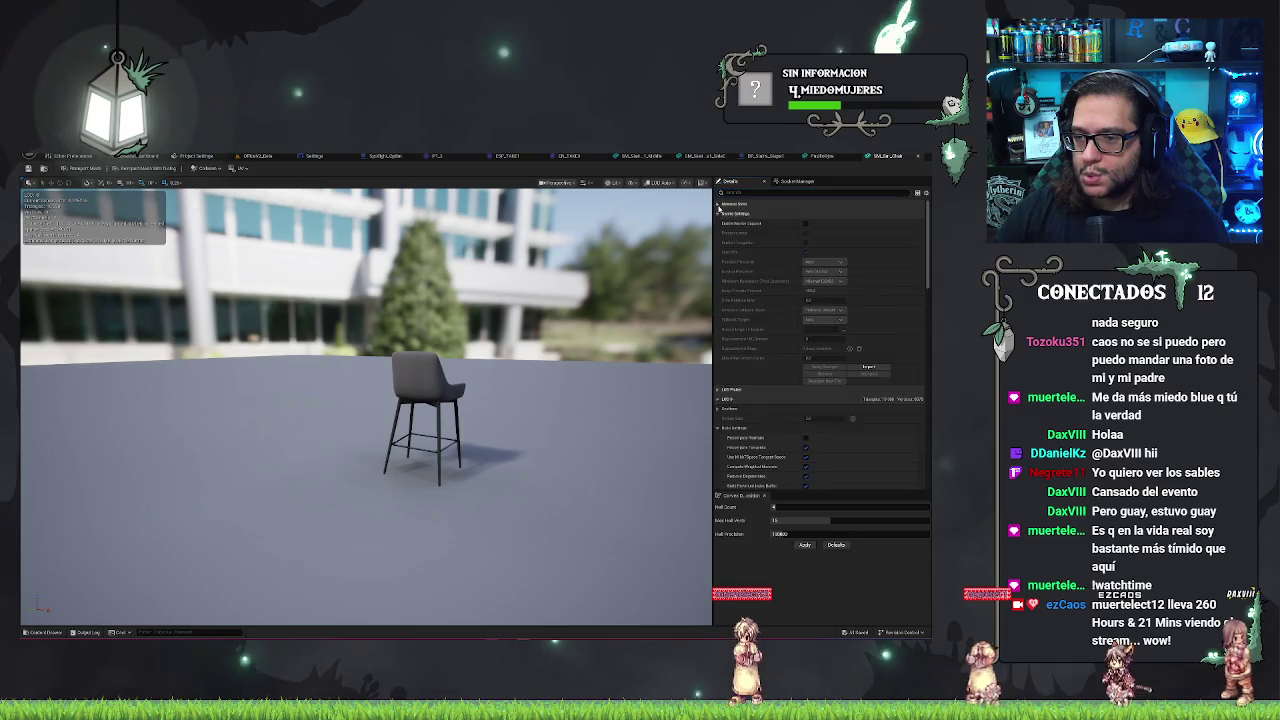
pyautogui.click(720, 214)
pyautogui.click(719, 236)
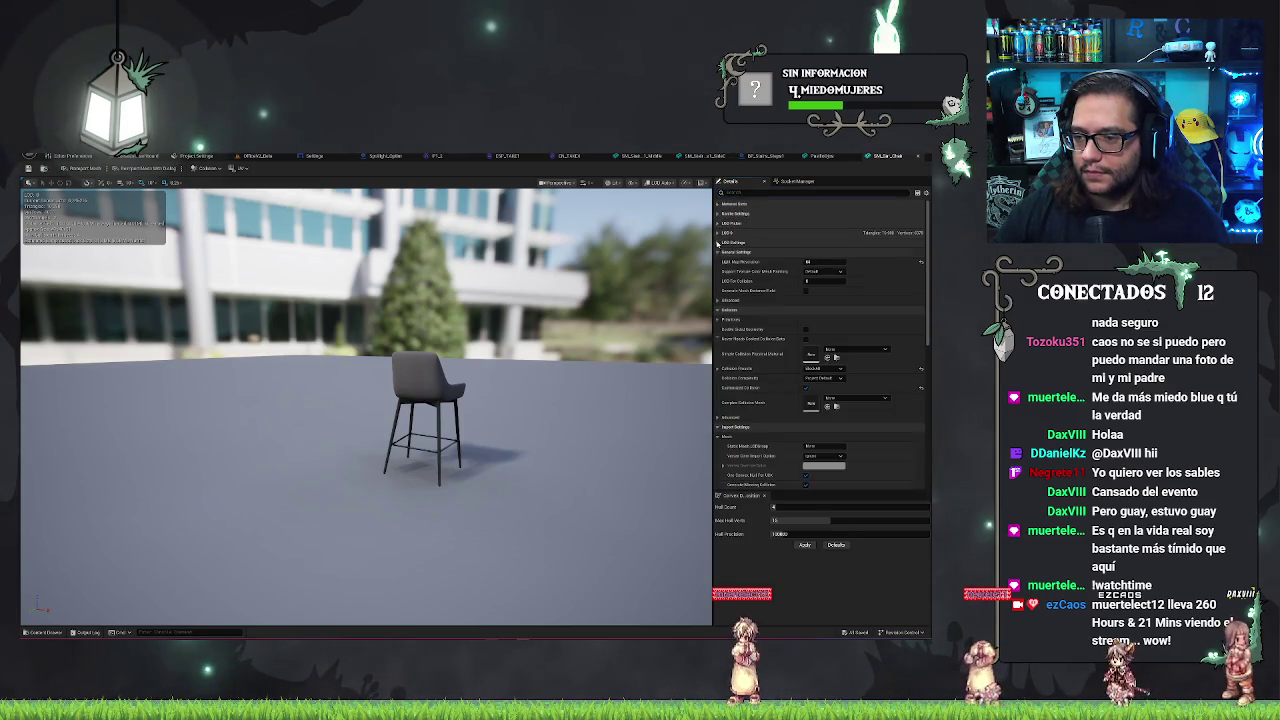
pyautogui.click(718, 300)
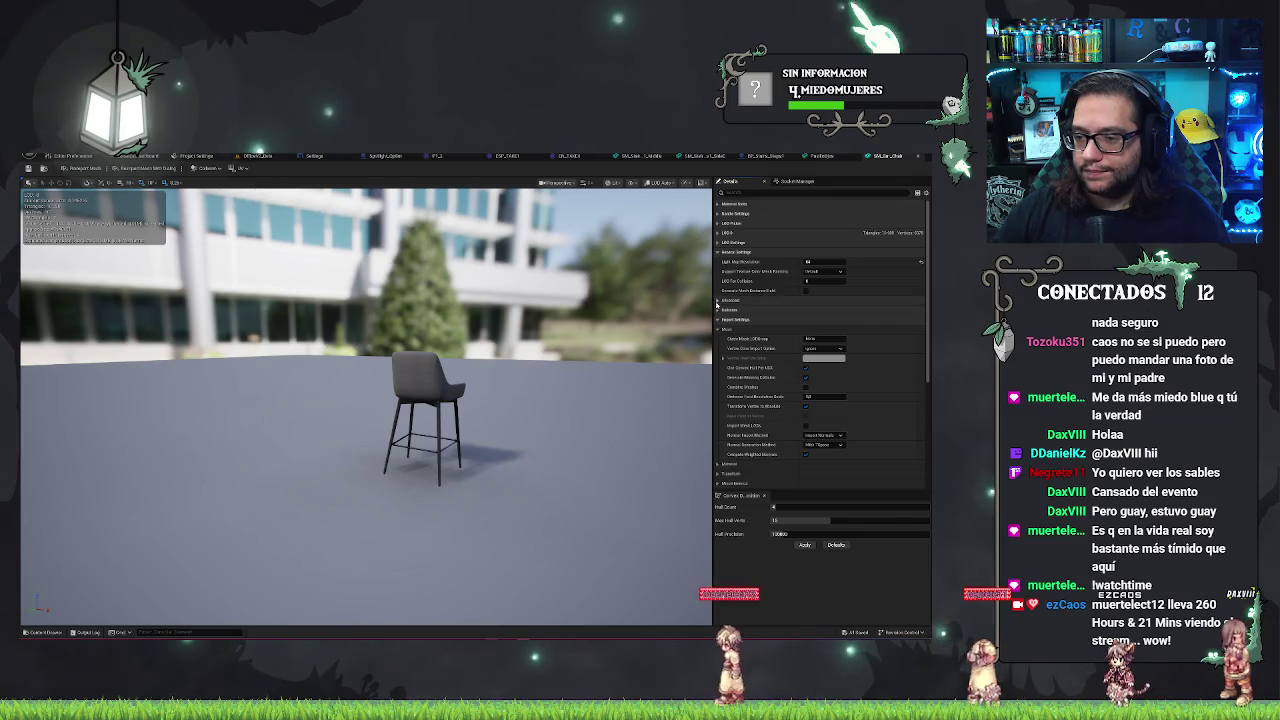
pyautogui.click(717, 436)
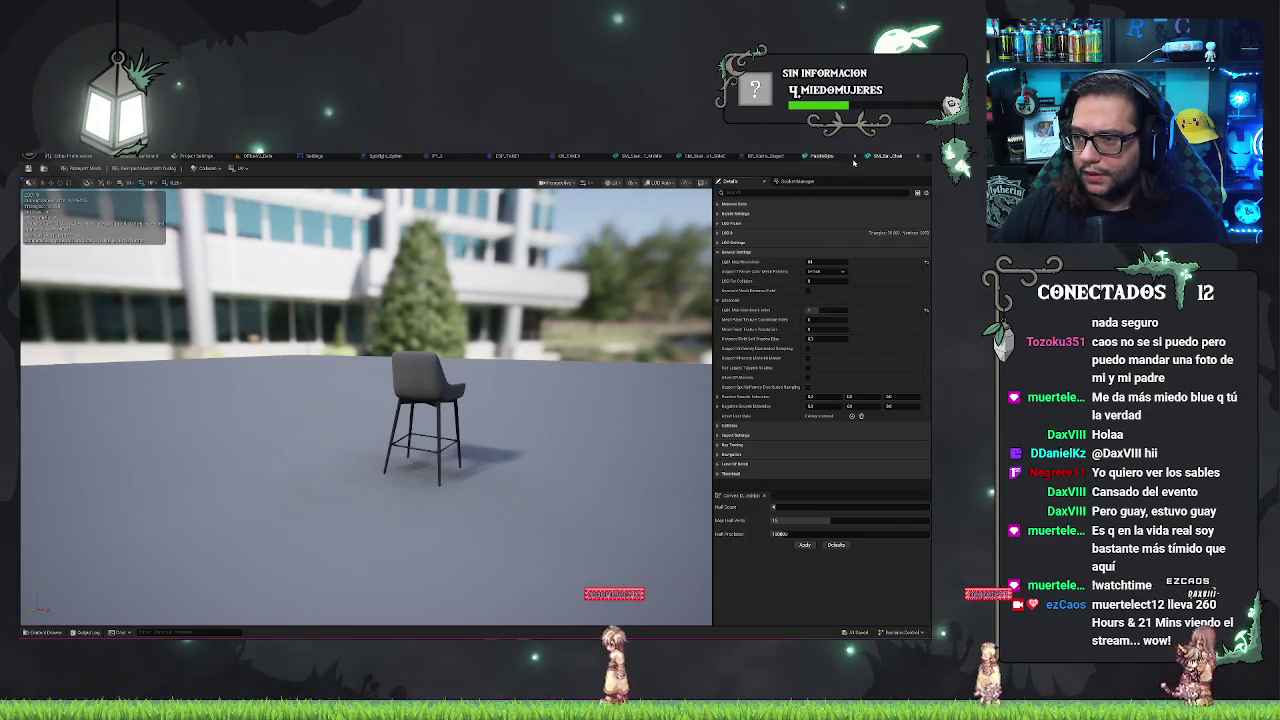
# - Switch between the SM_Bar_Chair and cone table mesh tabs, ending on the cone table mesh
pyautogui.hotkey('ctrl', 'Tab')
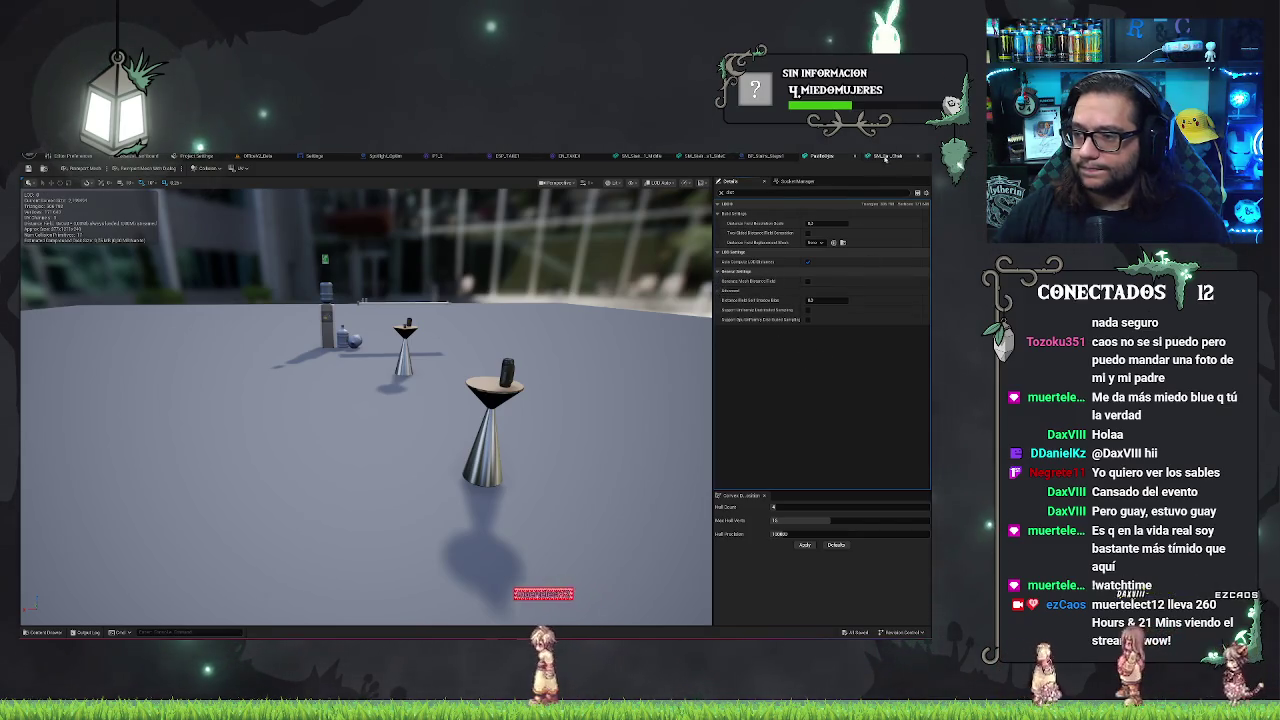
pyautogui.click(886, 157)
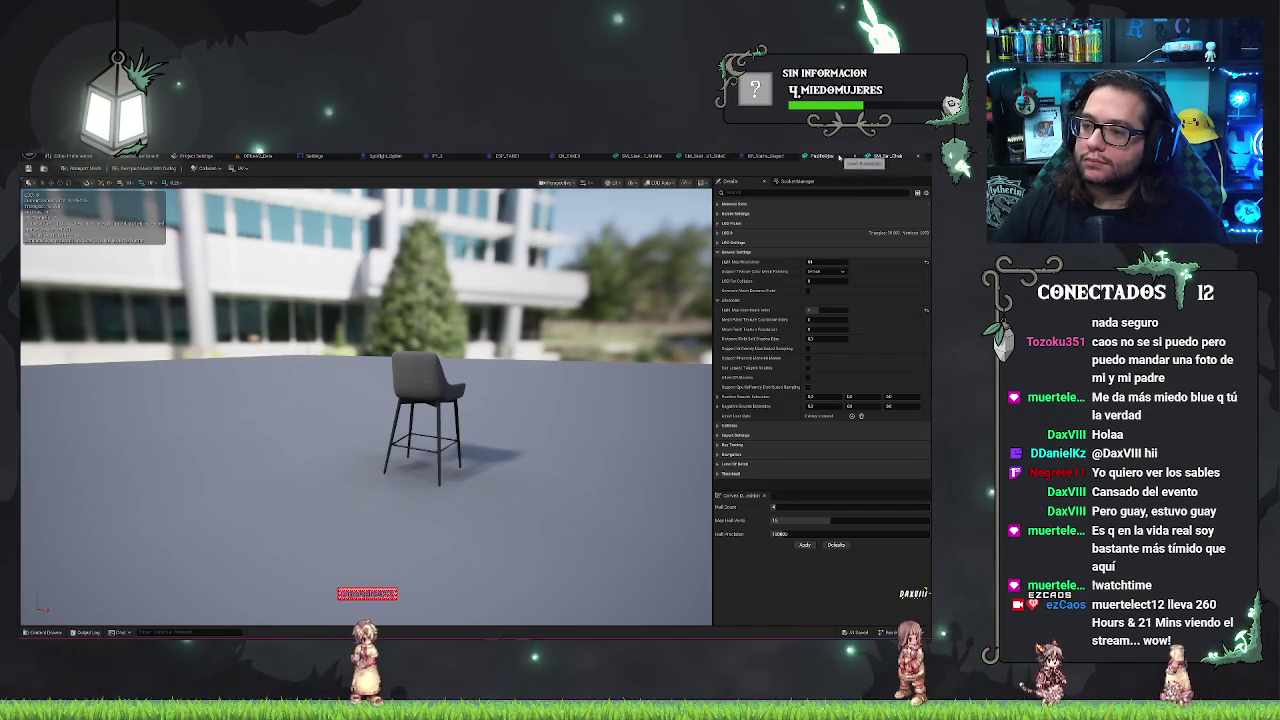
pyautogui.click(838, 157)
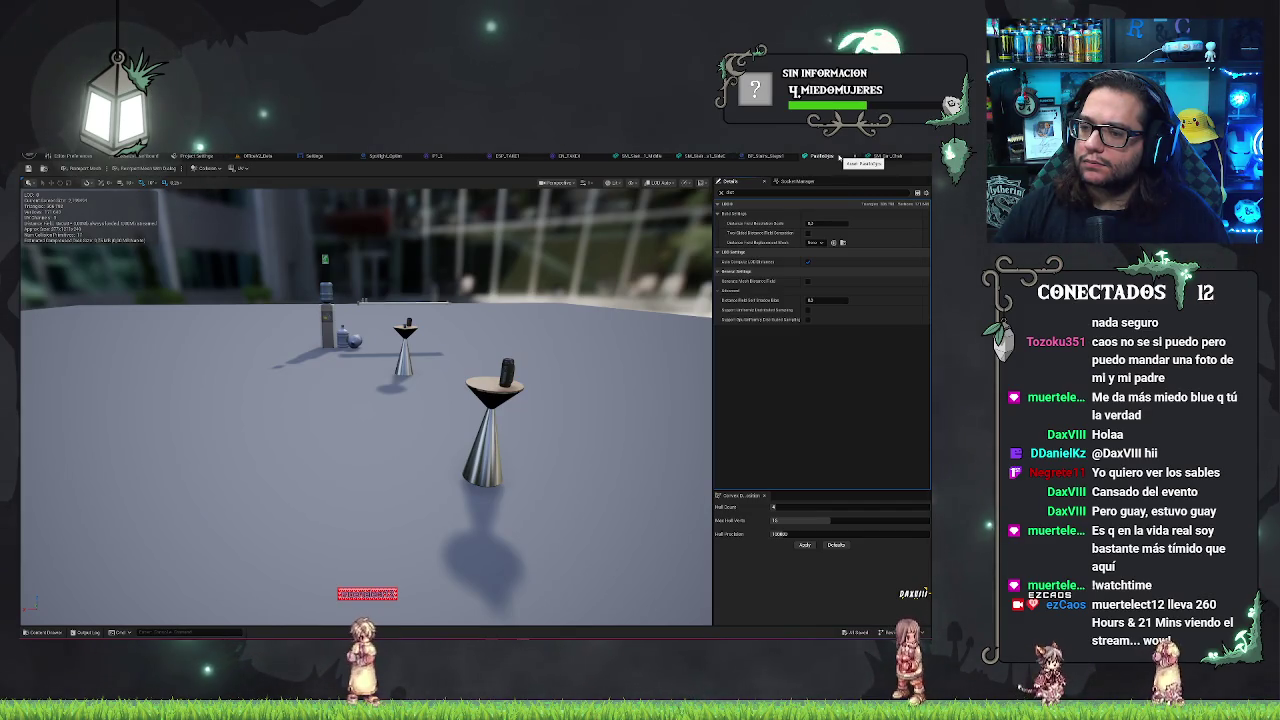
pyautogui.moveTo(366, 400)
pyautogui.mouseDown()
pyautogui.moveTo(330, 260)
pyautogui.moveTo(360, 300)
pyautogui.moveTo(370, 380)
pyautogui.moveTo(380, 370)
pyautogui.moveTo(390, 390)
pyautogui.moveTo(365, 350)
pyautogui.mouseUp()
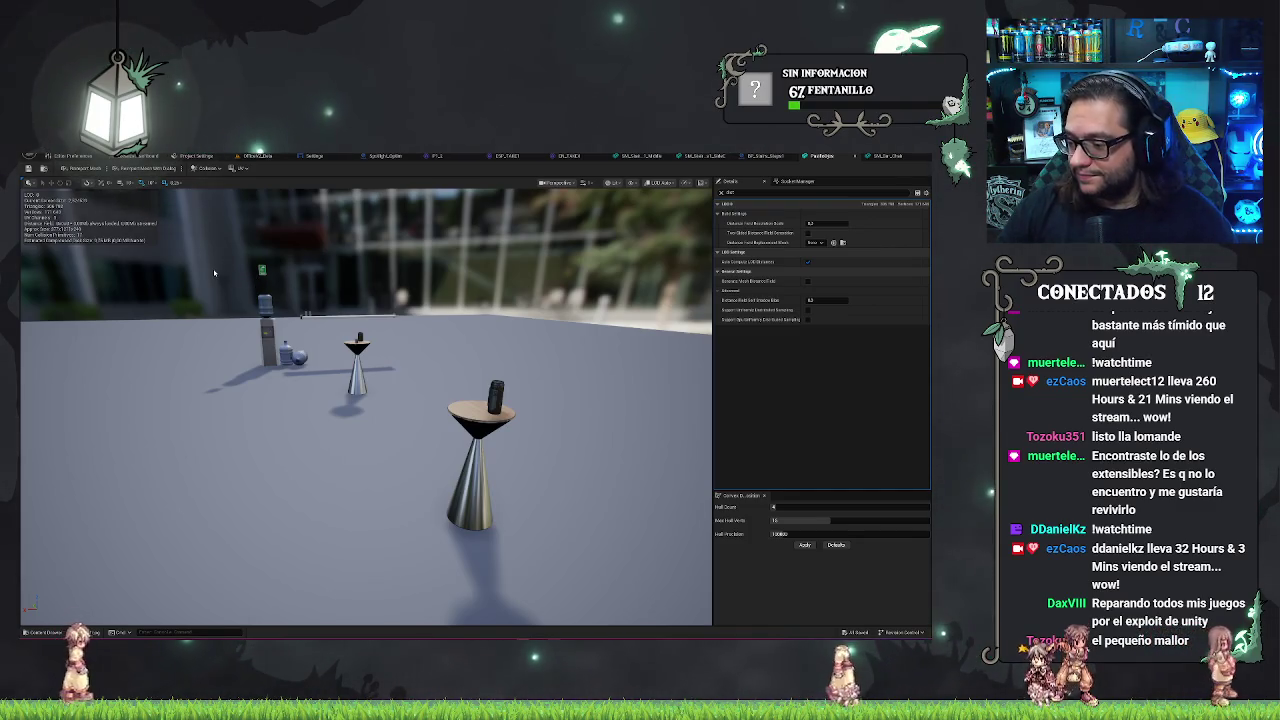
# - Turn on a distance field option for the cone table mesh, then go back to the Office level
pyautogui.moveTo(399, 434); pyautogui.dragTo(375, 412)
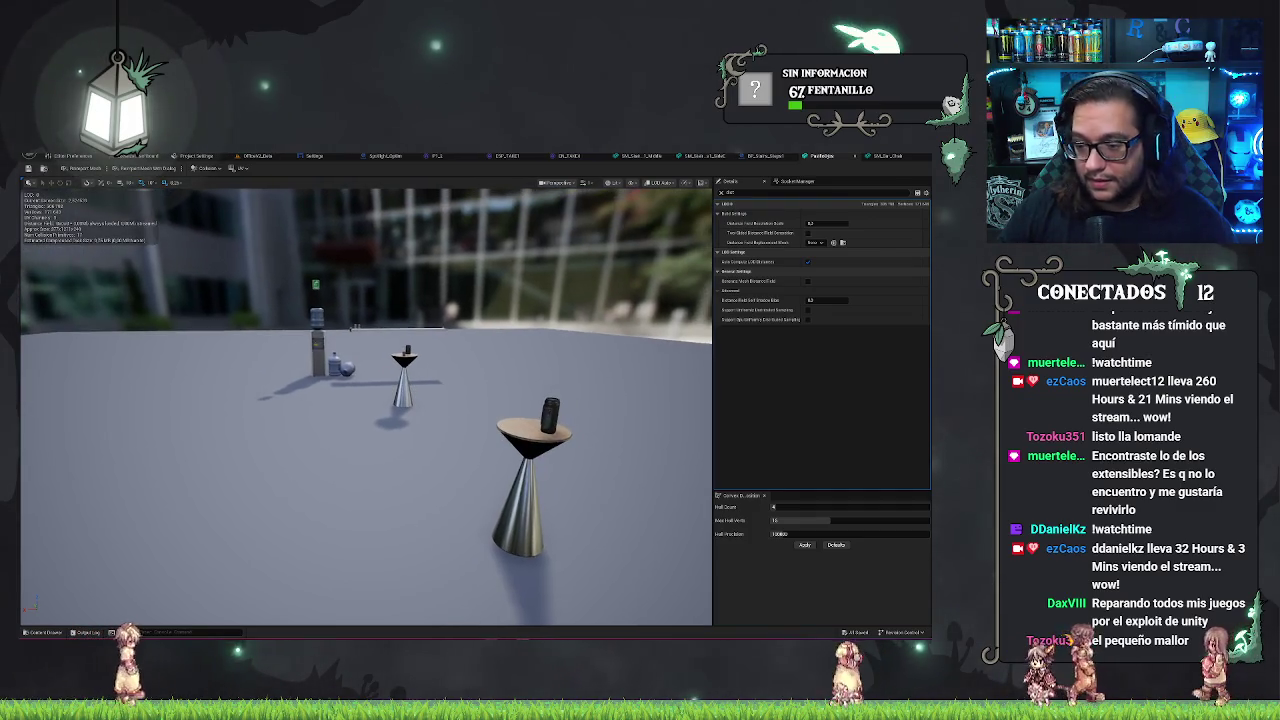
pyautogui.click(807, 281)
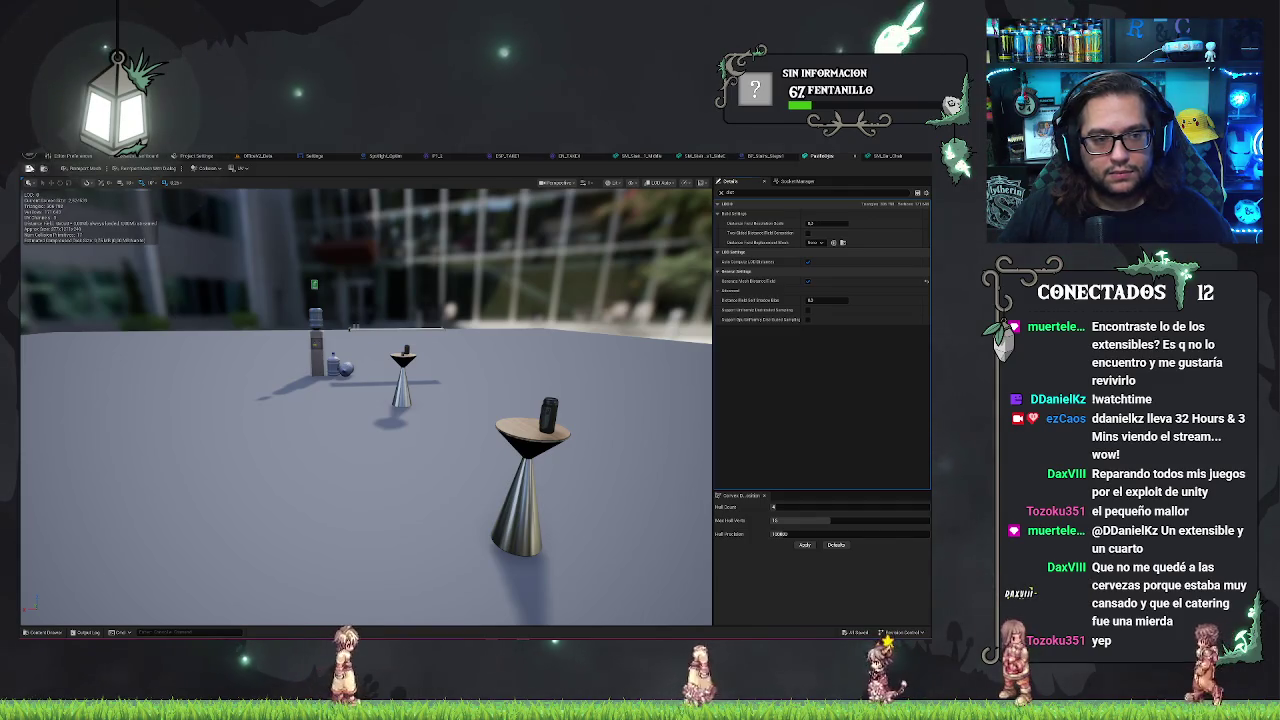
pyautogui.click(256, 156)
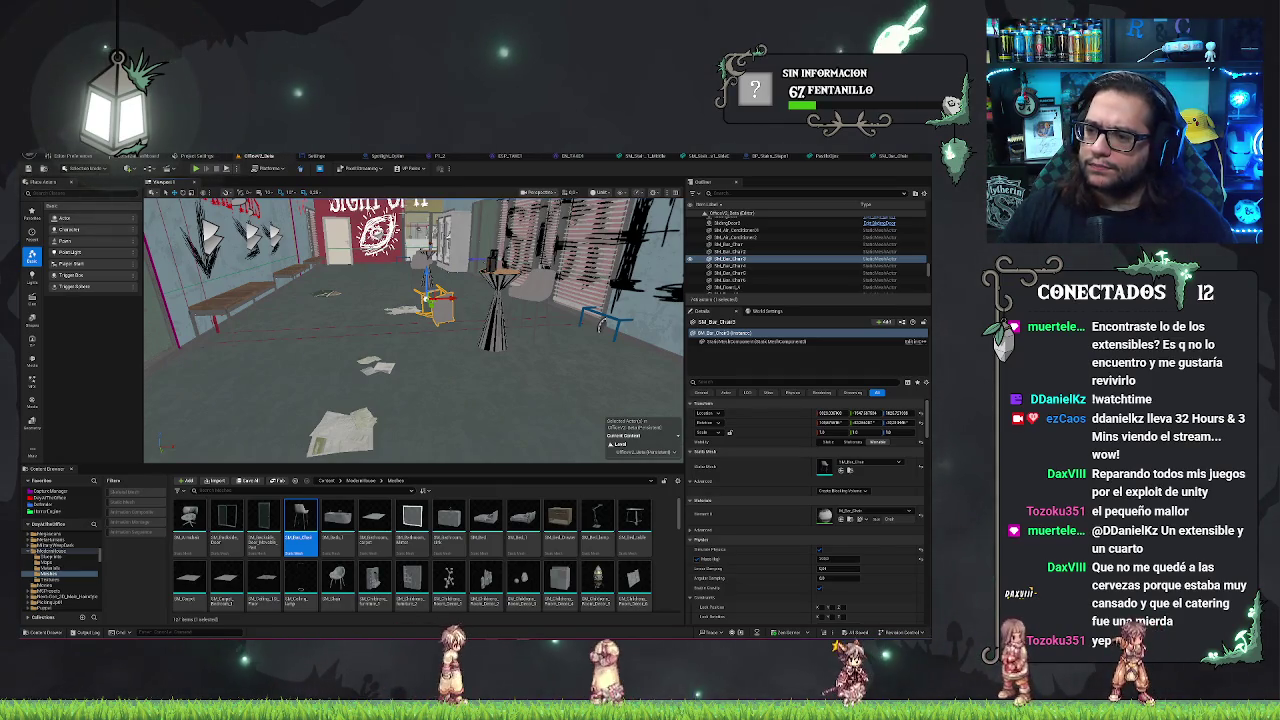
# - Place a Point Light in the office room near the chairs and focus the view on it
pyautogui.moveTo(506, 370); pyautogui.dragTo(325, 309)
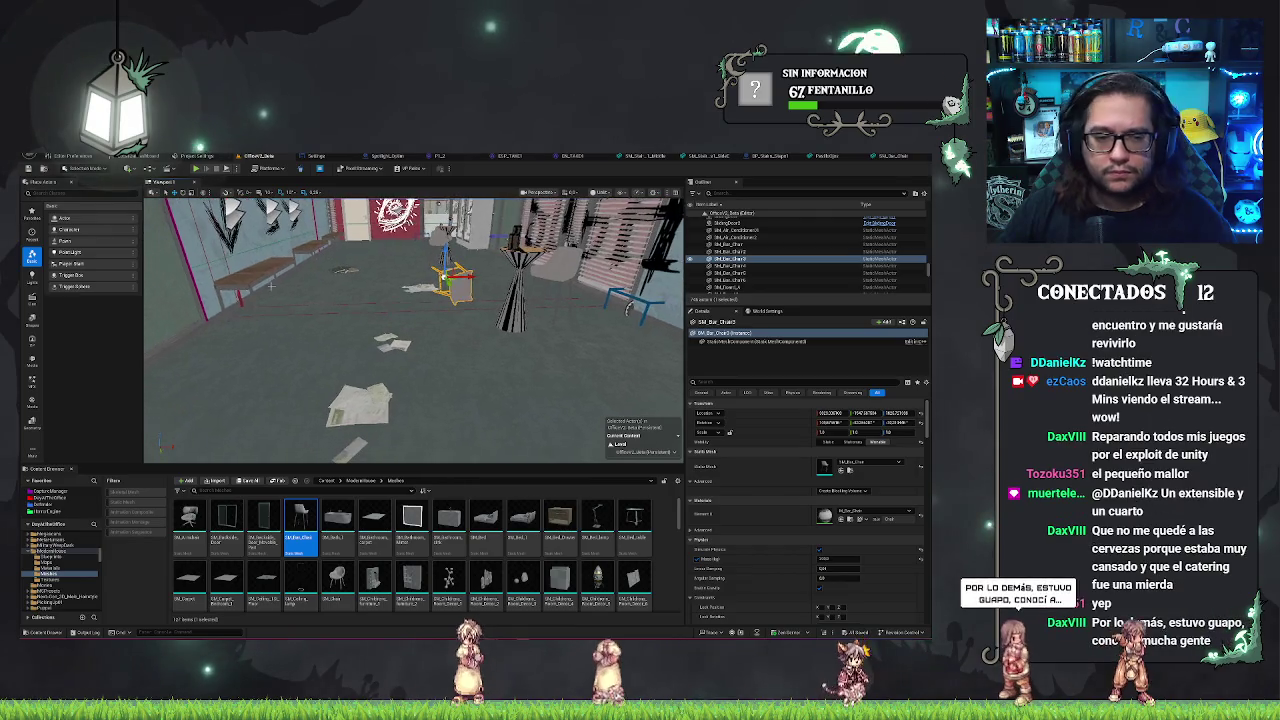
pyautogui.moveTo(70, 252)
pyautogui.mouseDown()
pyautogui.moveTo(410, 343)
pyautogui.moveTo(414, 331)
pyautogui.mouseUp()
pyautogui.press('f')
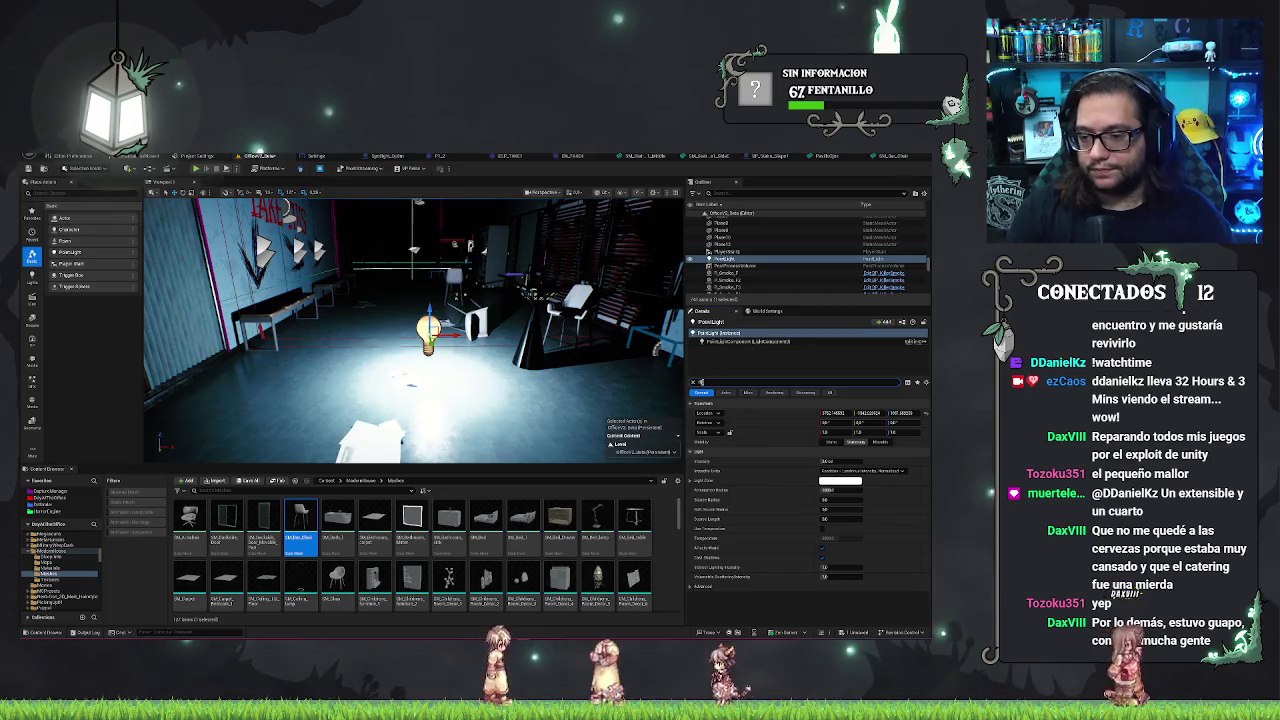
# - Enable Distance Field Shadows on the point light and inspect its shadows around the table
pyautogui.click(740, 381)
pyautogui.write('dis')
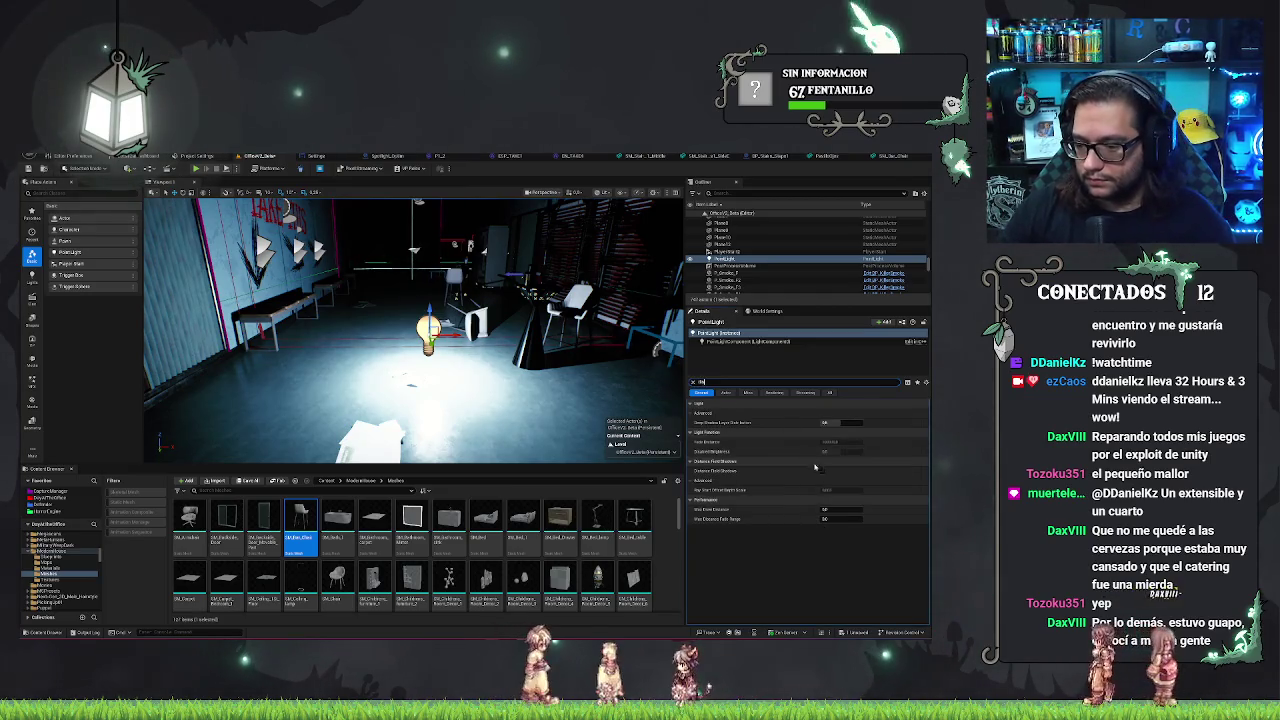
pyautogui.click(823, 471)
pyautogui.moveTo(413, 330); pyautogui.dragTo(280, 348)
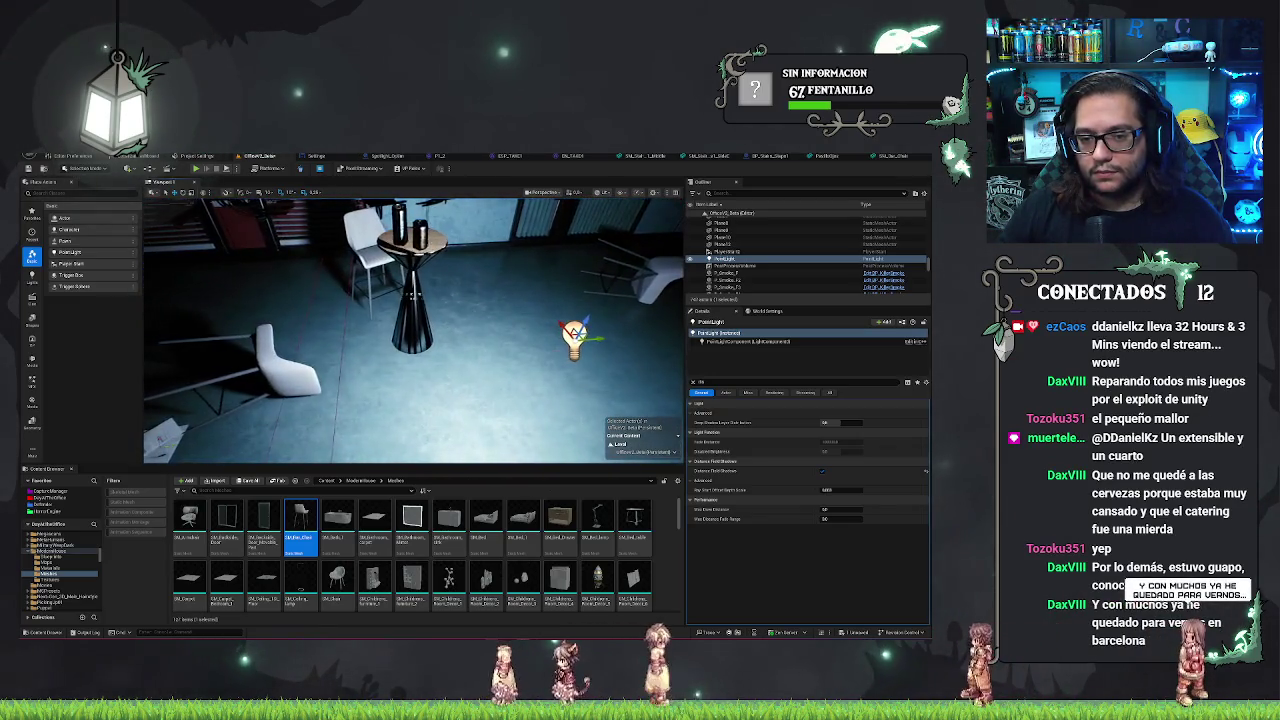
pyautogui.moveTo(413, 330)
pyautogui.mouseDown()
pyautogui.moveTo(390, 334)
pyautogui.moveTo(539, 346)
pyautogui.mouseUp()
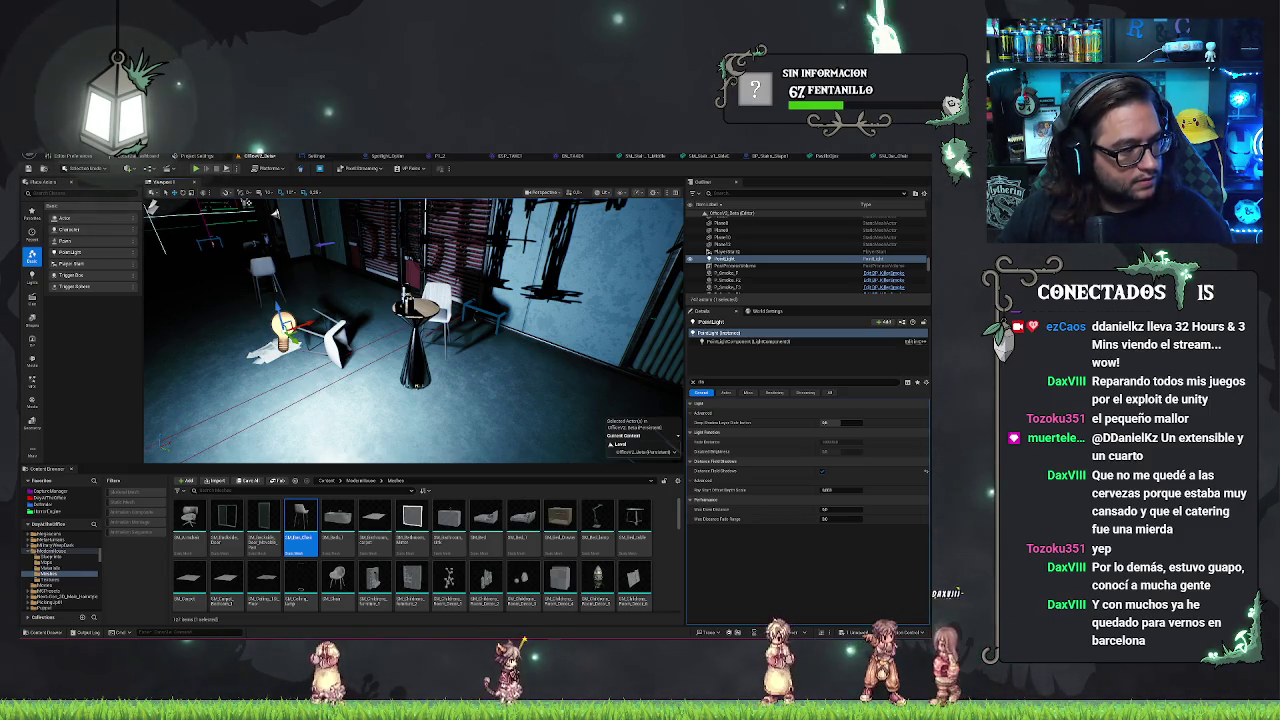
pyautogui.moveTo(380, 374); pyautogui.dragTo(420, 370)
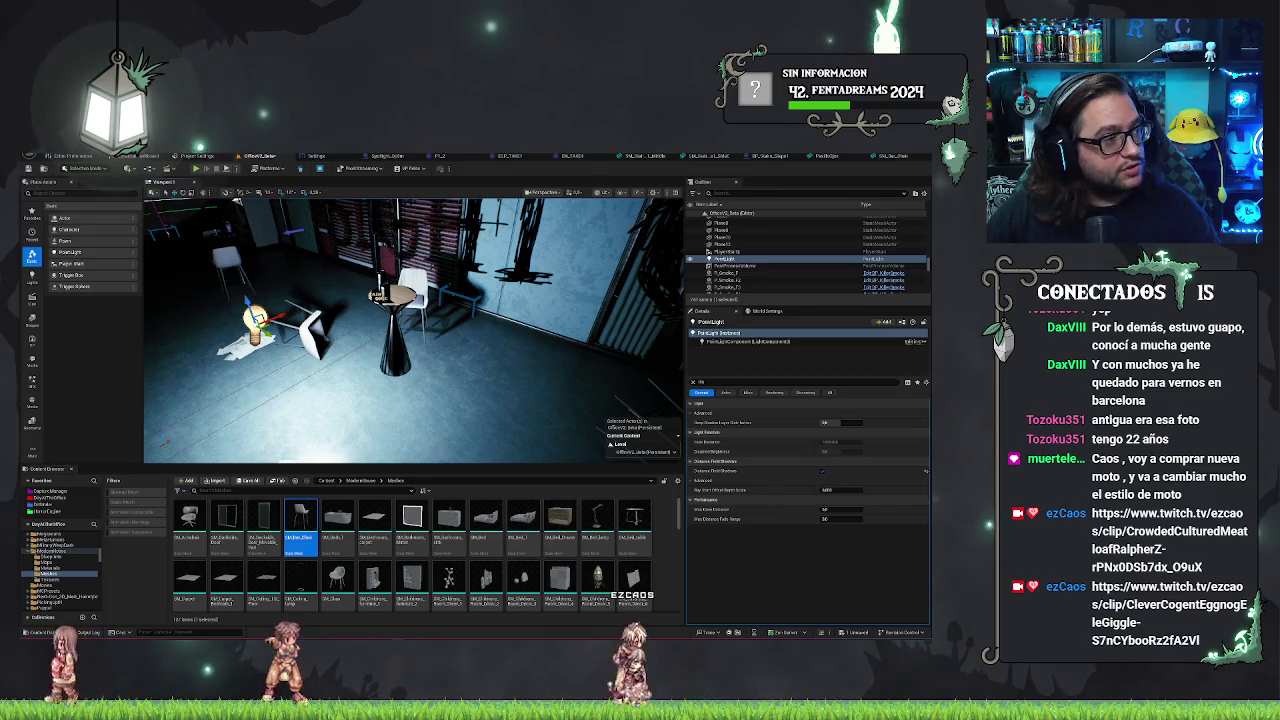
pyautogui.moveTo(530, 420); pyautogui.dragTo(491, 396)
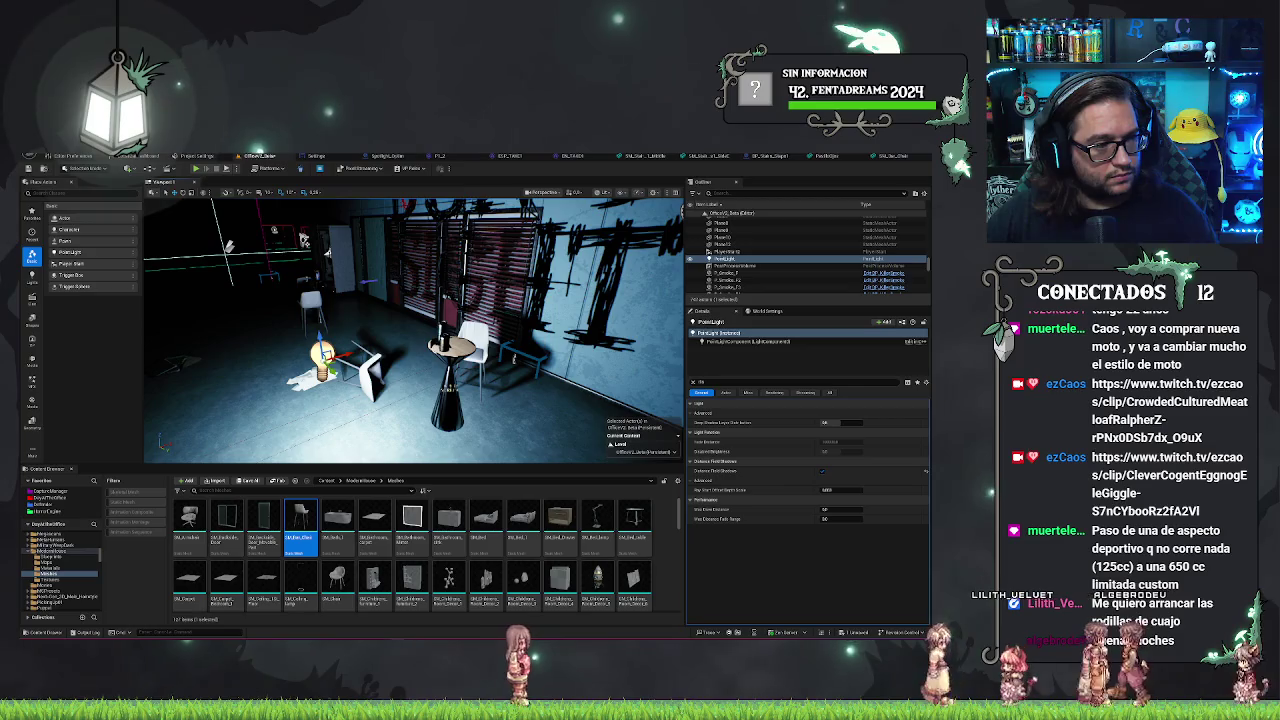
# - Move the point light up and to the right beside the fallen chair and round table
pyautogui.moveTo(417, 352); pyautogui.dragTo(362, 350)
pyautogui.moveTo(275, 358); pyautogui.dragTo(310, 328)
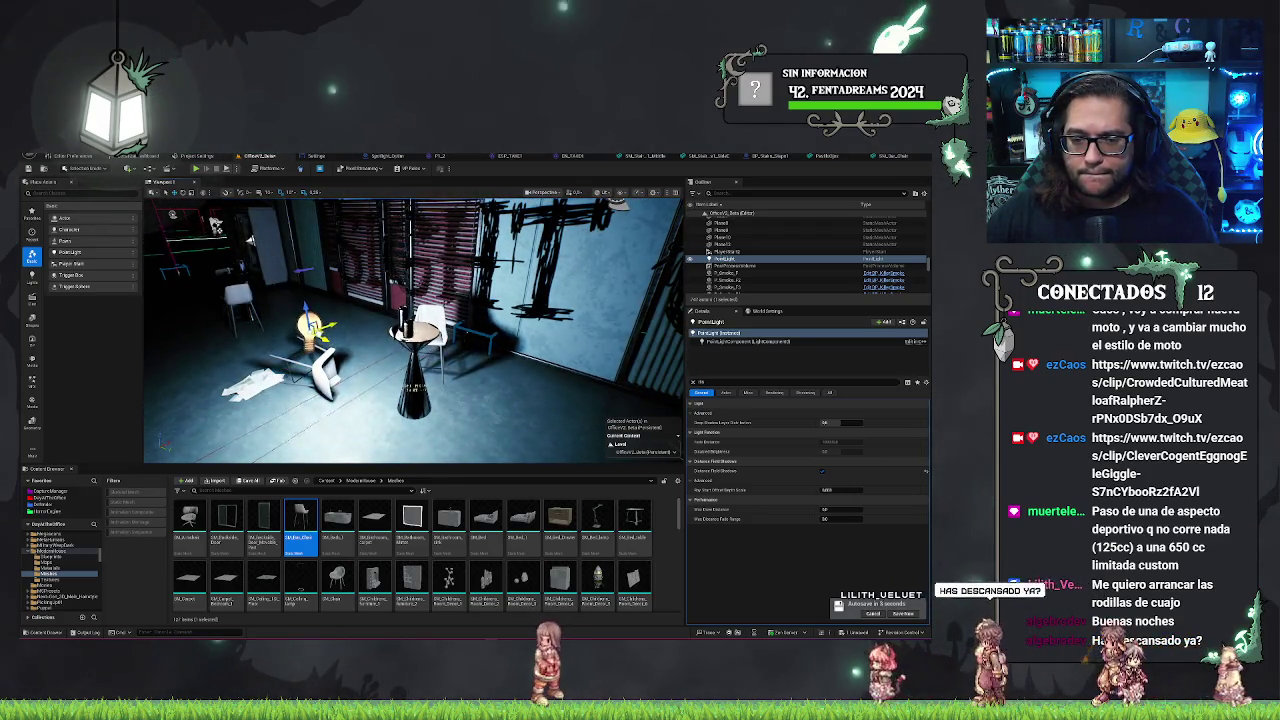
pyautogui.click(884, 157)
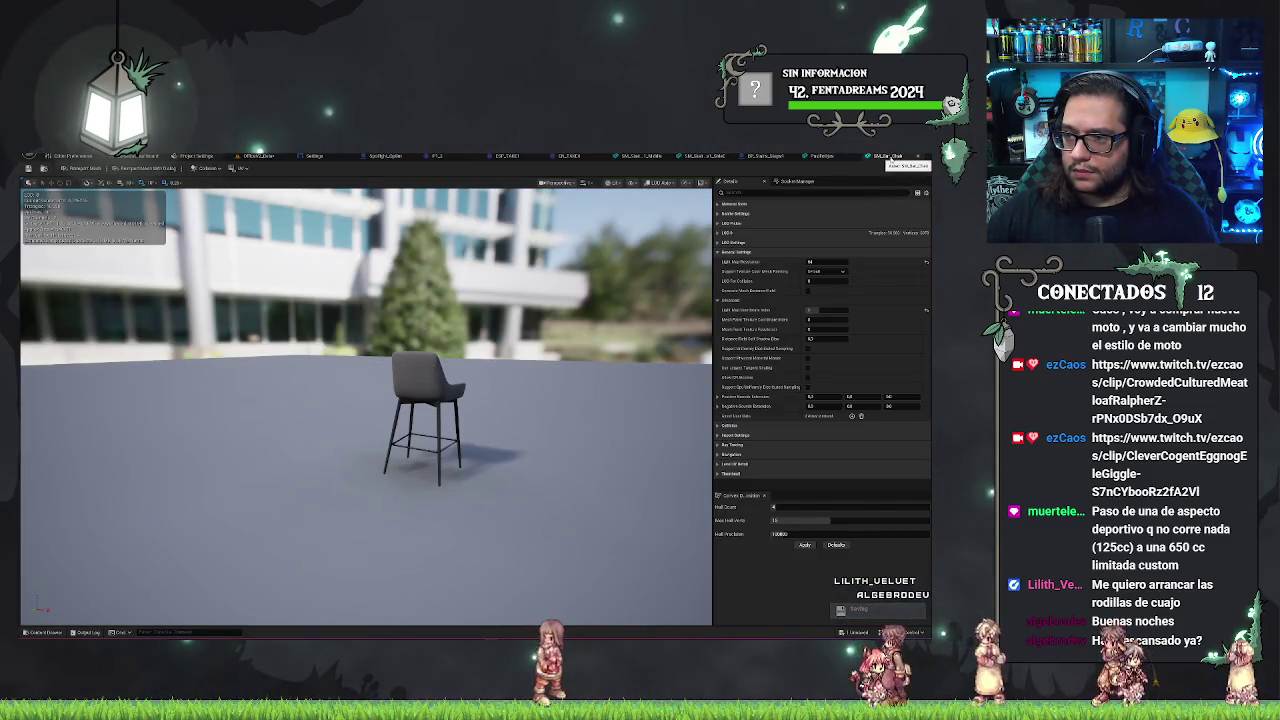
# - Check the distance-field replacement mesh list without choosing one, then return to the office level
pyautogui.click(856, 158)
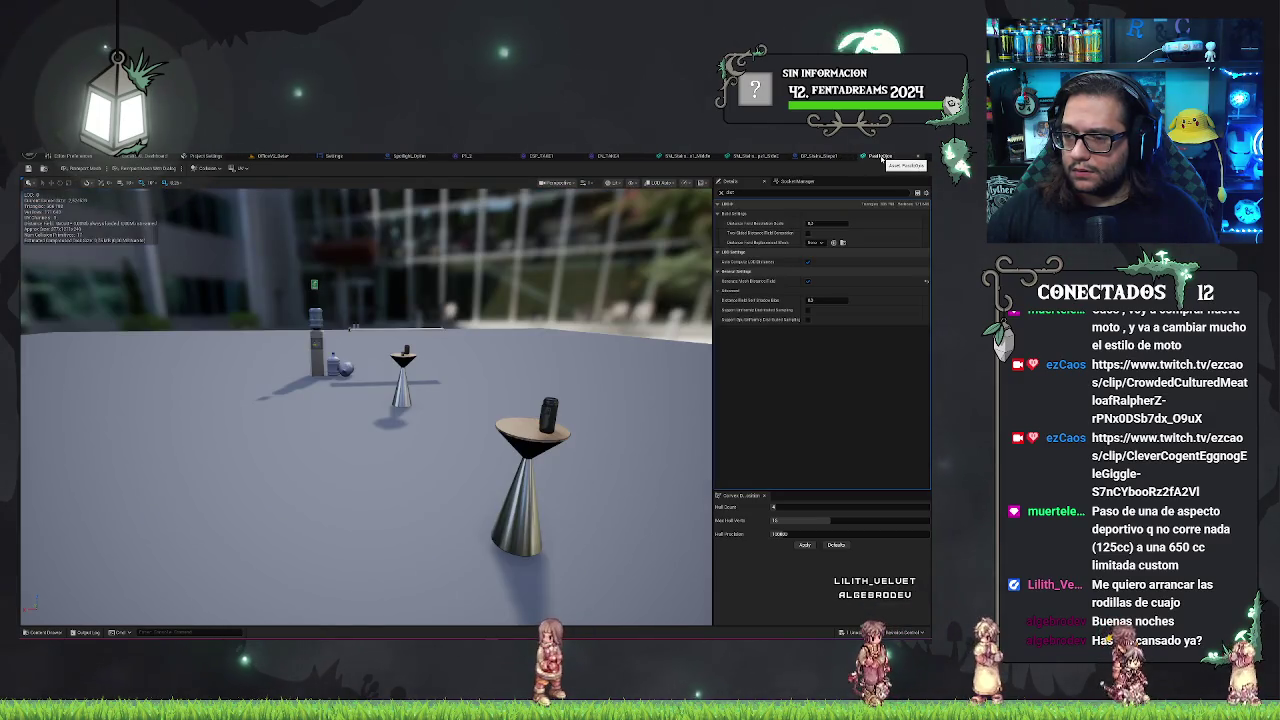
pyautogui.click(820, 244)
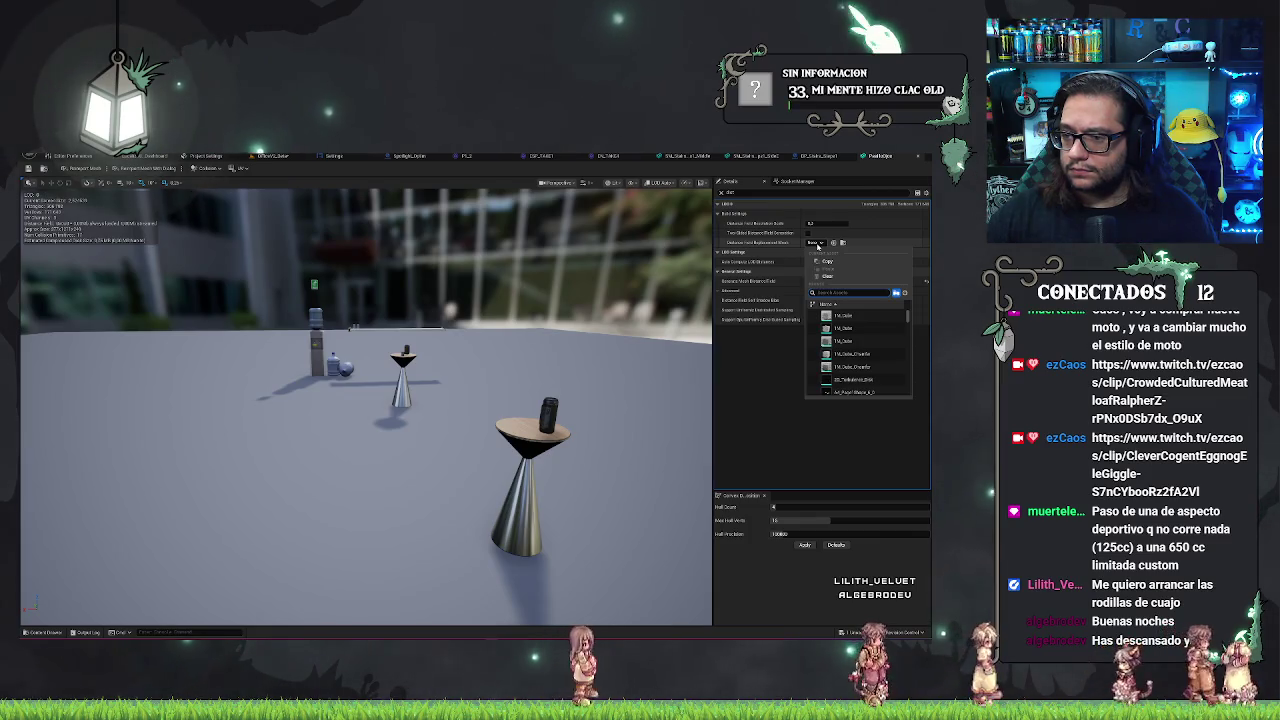
pyautogui.click(818, 246)
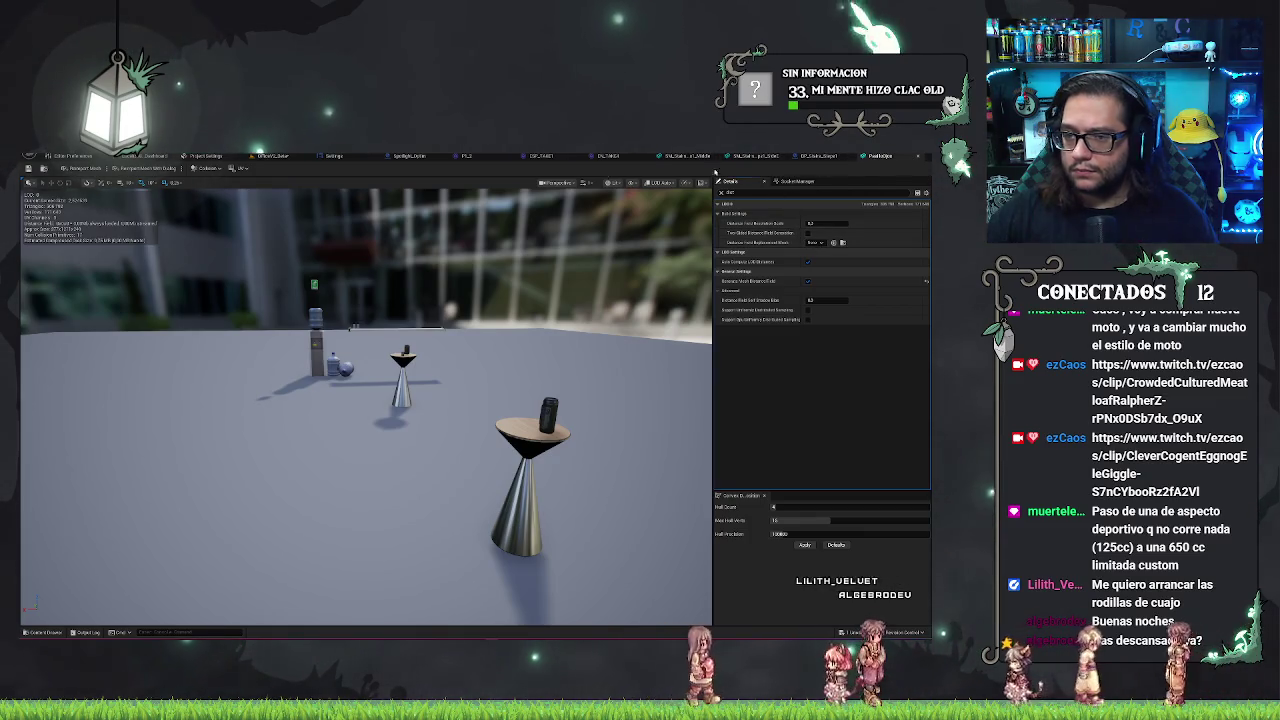
pyautogui.click(290, 157)
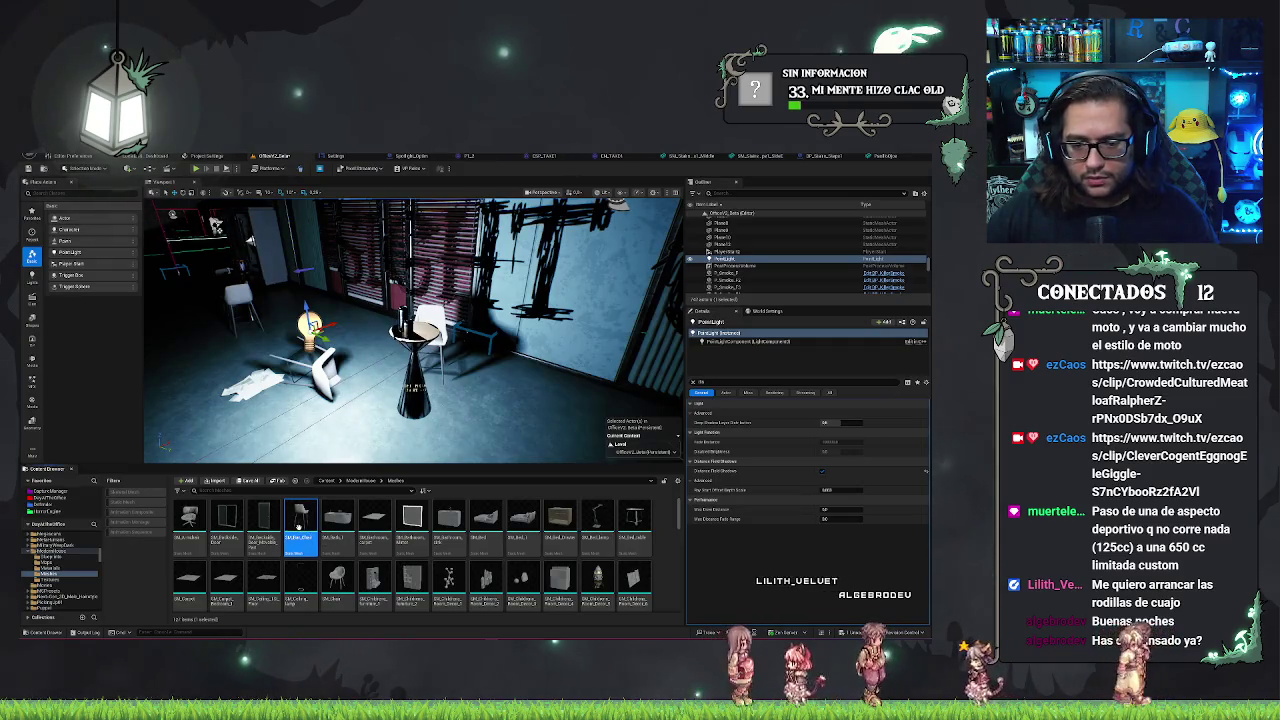
# - Open SM_Bar_Chair, filter to distance-field settings, and edit the cone table's Distance Field Resolution Scale
pyautogui.doubleClick(299, 531)
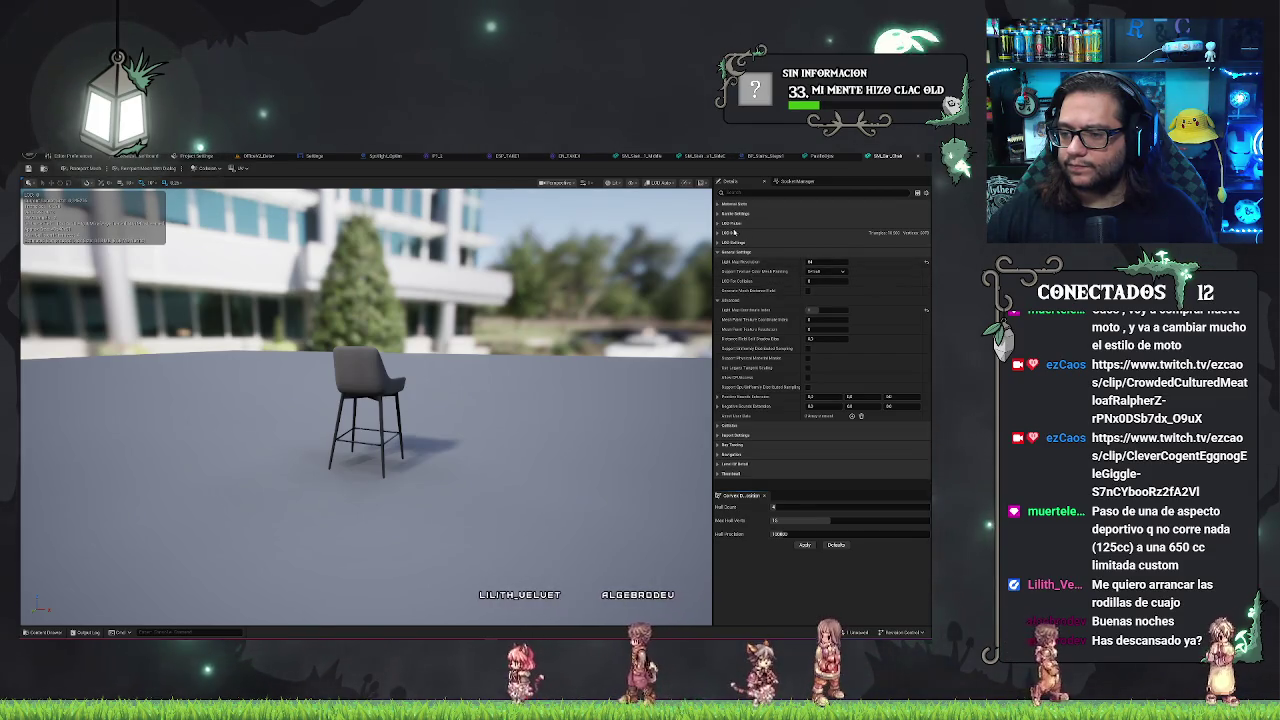
pyautogui.click(731, 193)
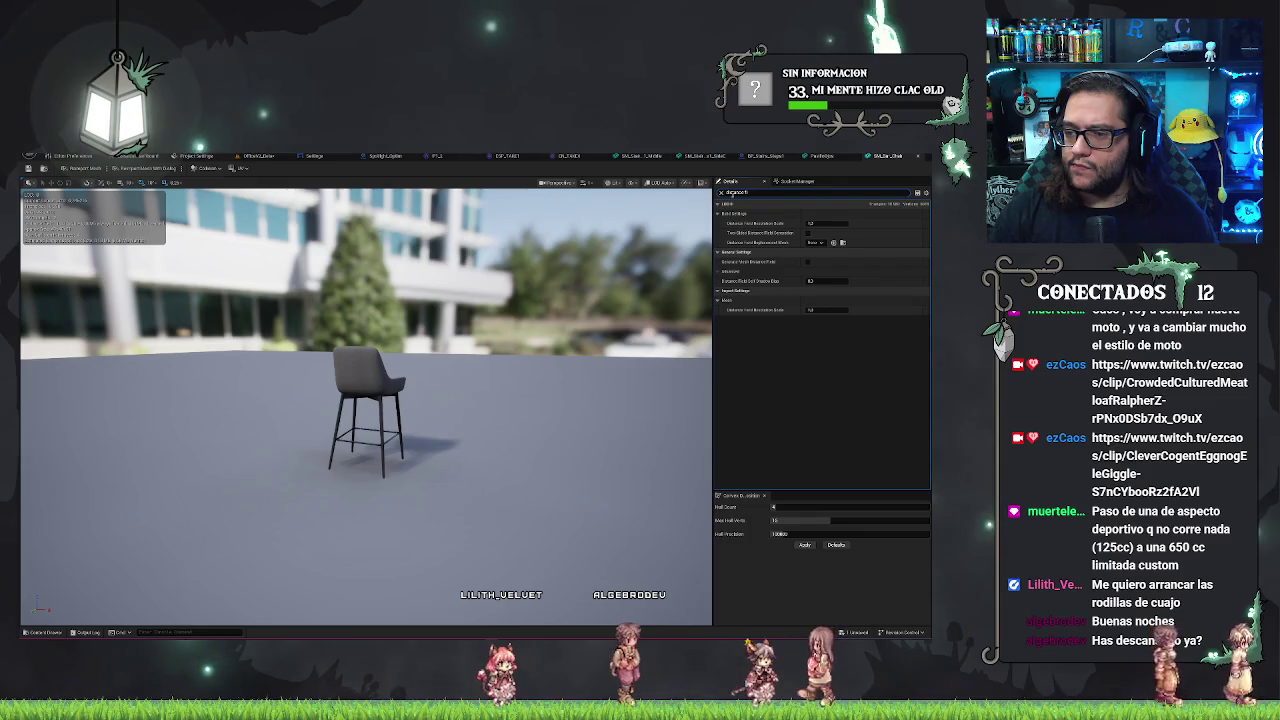
pyautogui.click(824, 156)
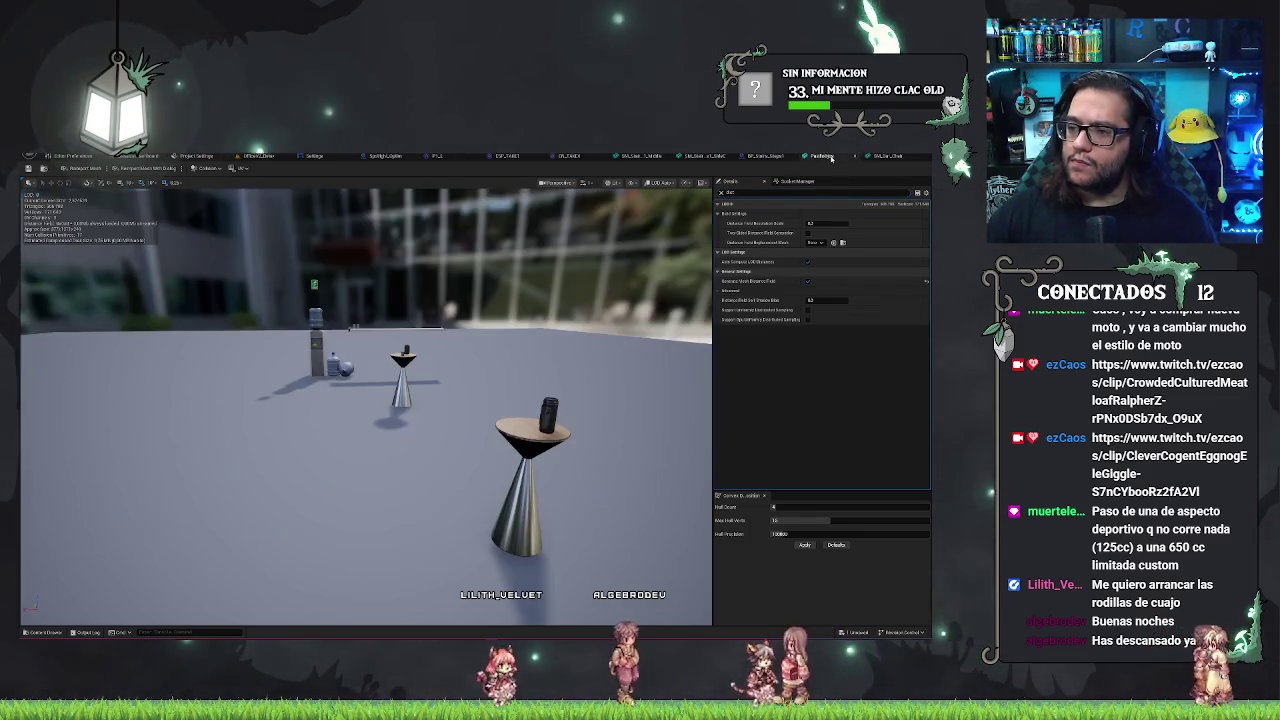
pyautogui.click(812, 223)
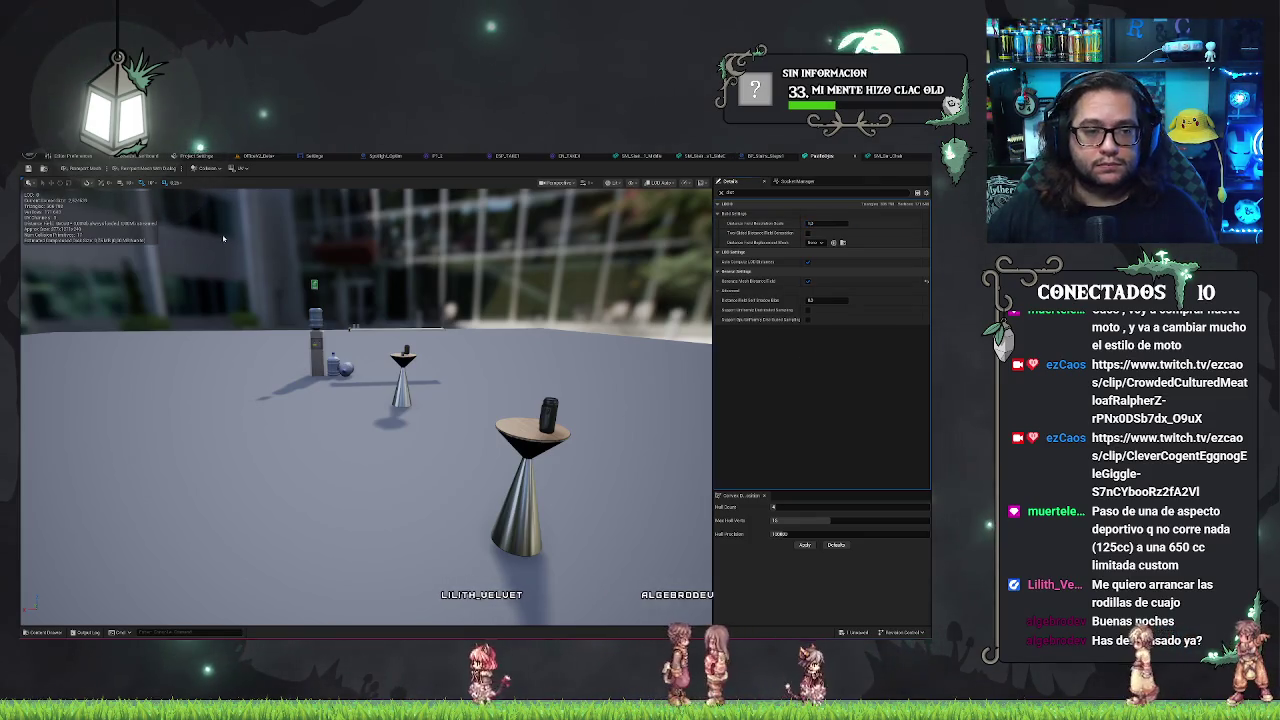
# - Save the office map and go back to the level view of the chair and table
pyautogui.click(29, 169)
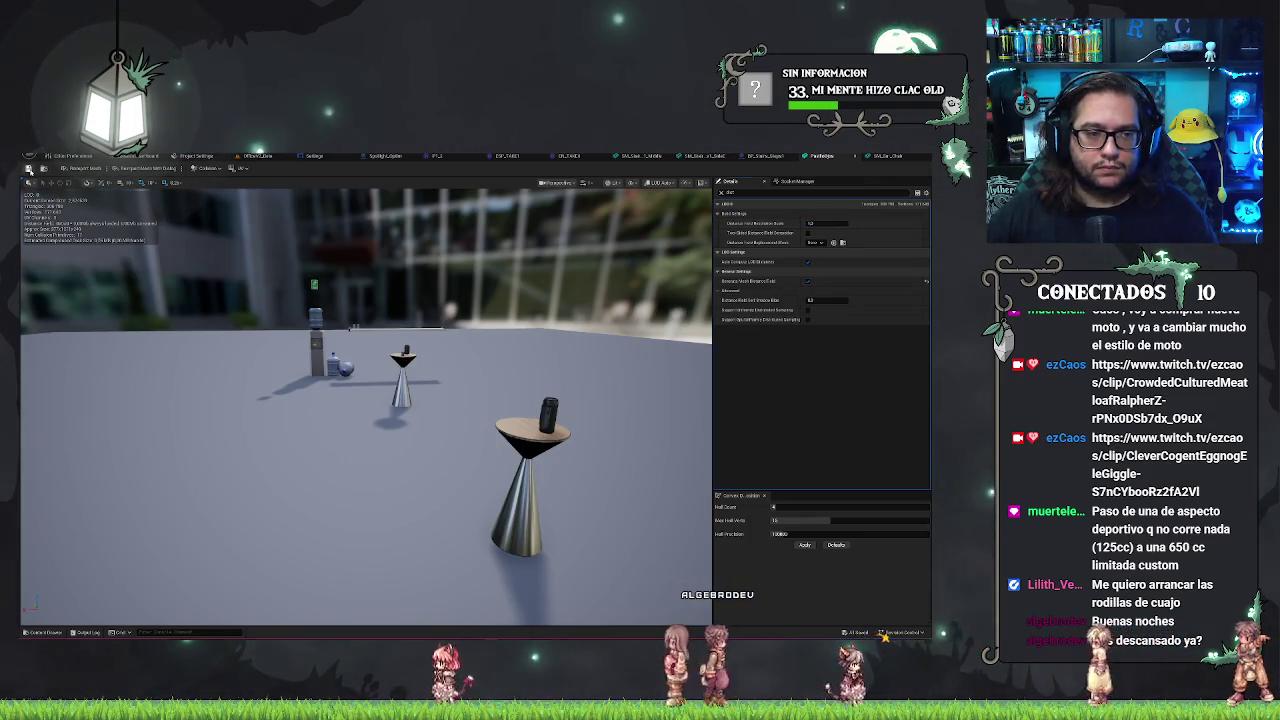
pyautogui.click(246, 157)
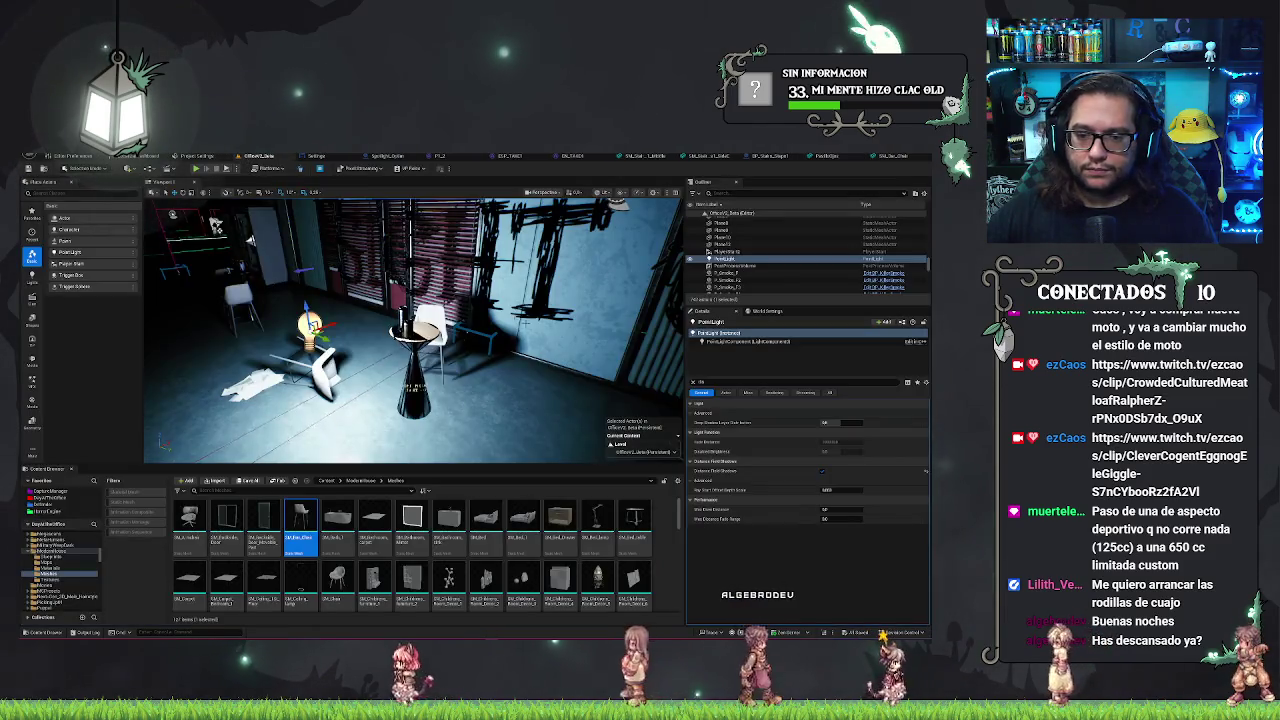
pyautogui.moveTo(400, 330); pyautogui.dragTo(330, 330)
# - Flip between the SM_Bar_Chair and cone table mesh settings to compare them, then return to the office level
pyautogui.click(830, 157)
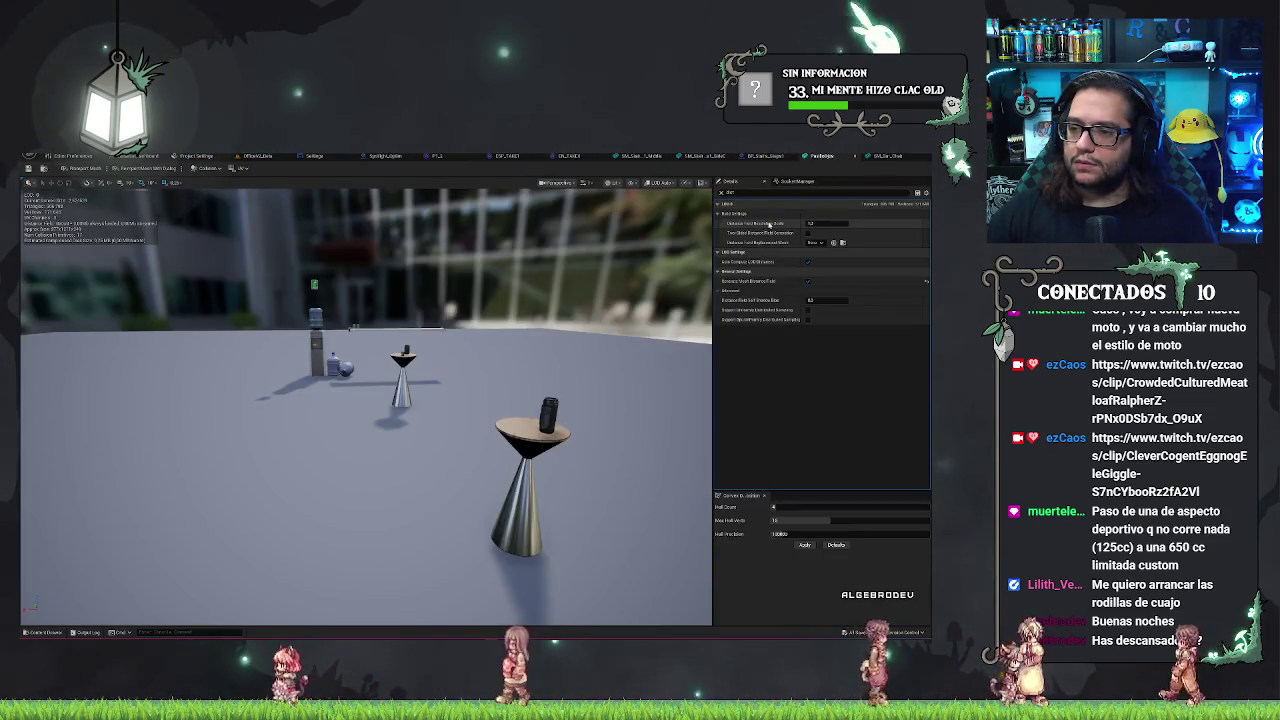
pyautogui.click(888, 157)
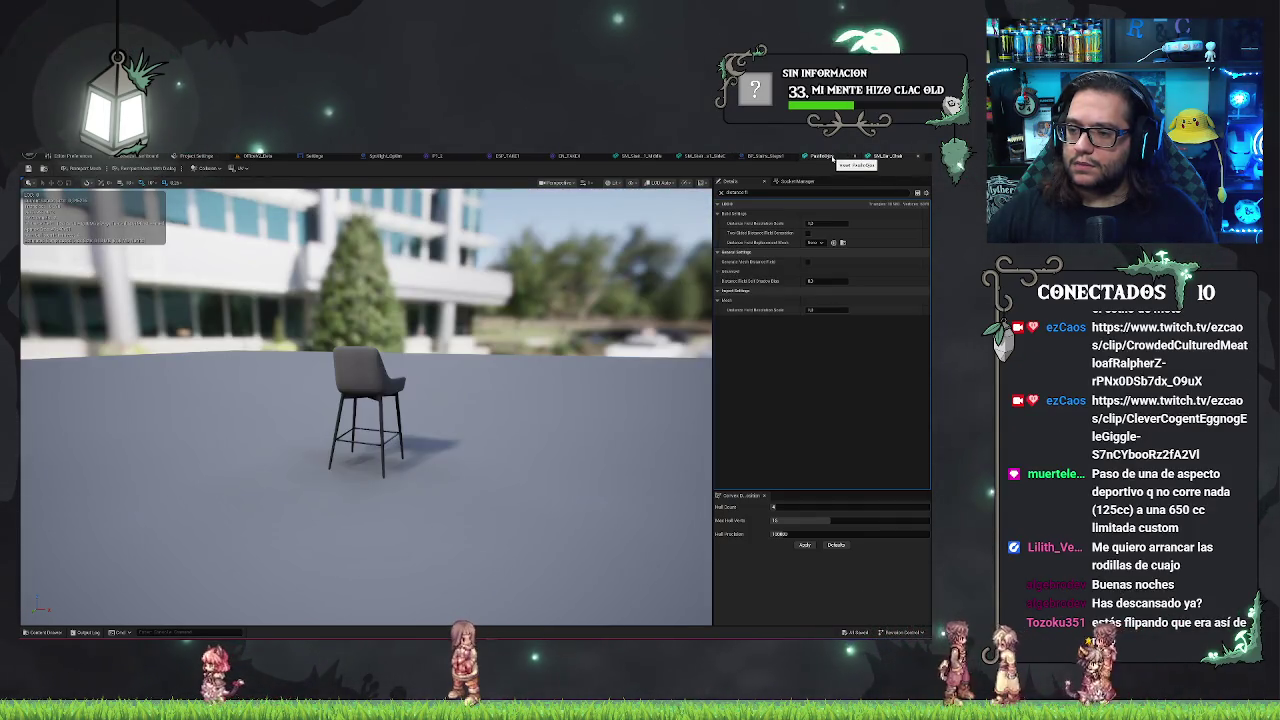
pyautogui.click(832, 158)
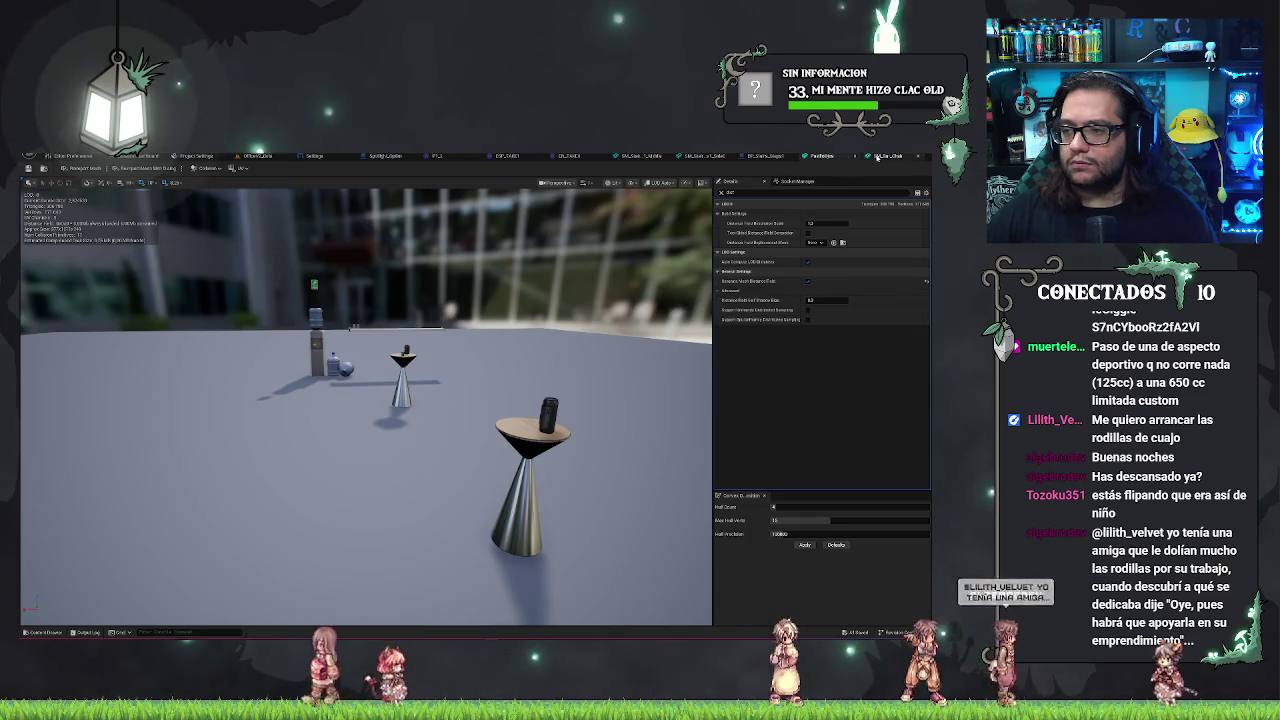
pyautogui.click(835, 157)
pyautogui.click(825, 157)
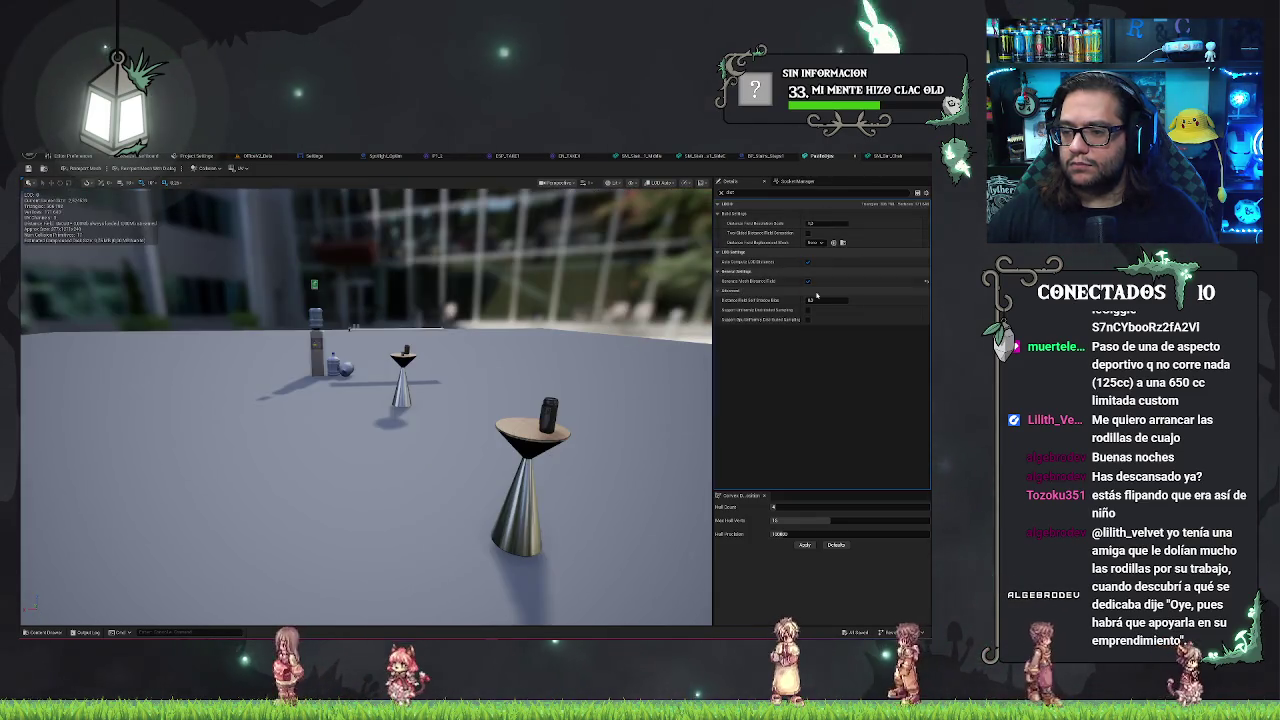
pyautogui.click(833, 157)
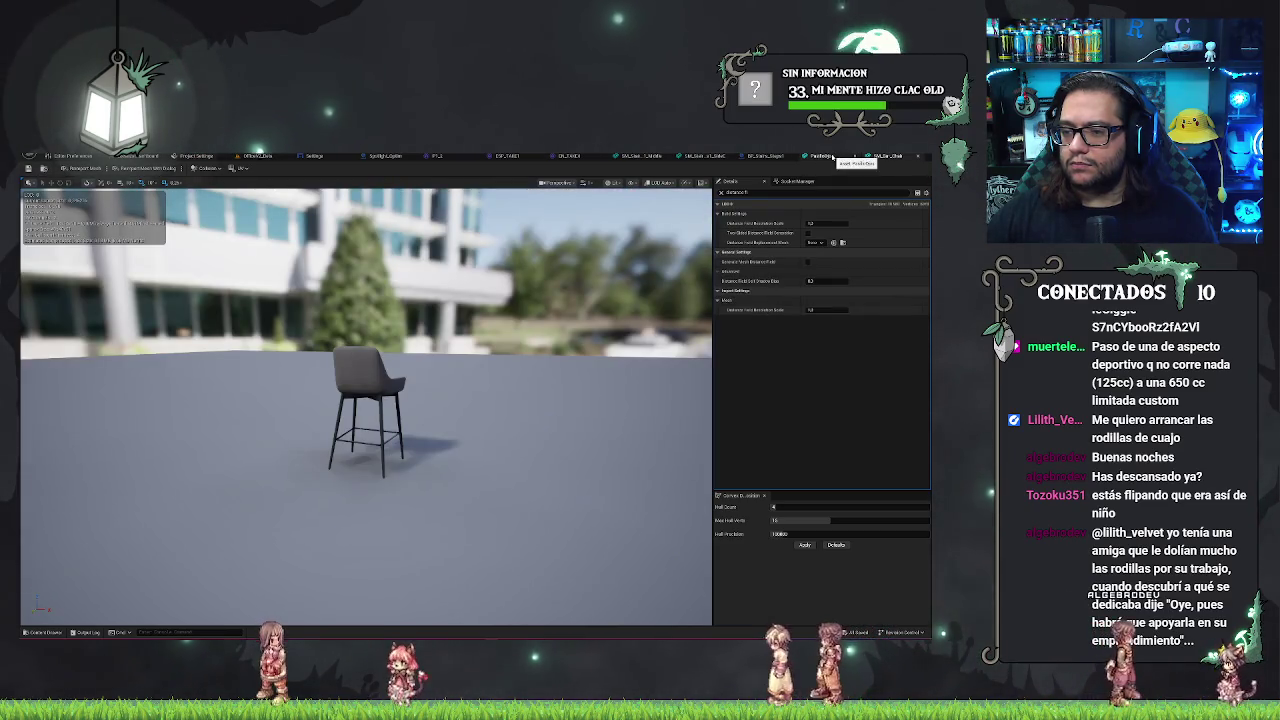
pyautogui.click(832, 157)
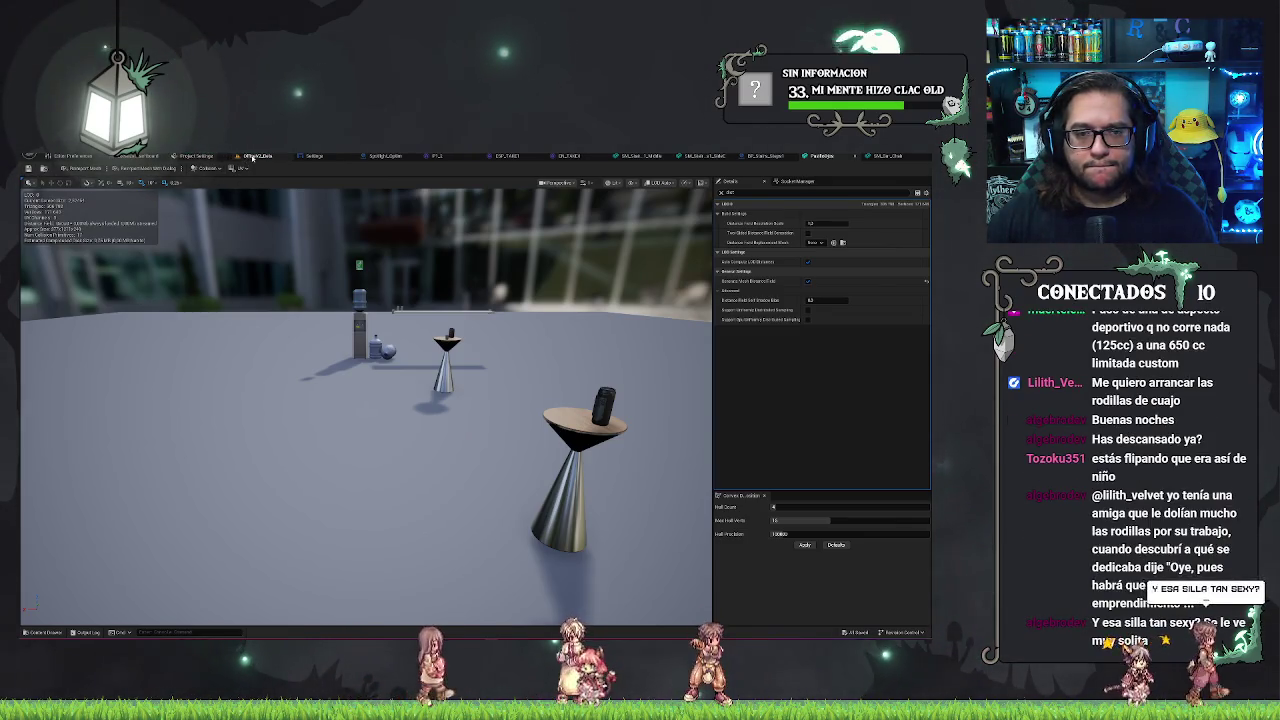
pyautogui.click(253, 157)
# - Run Build All Levels to recalculate the office lighting, then turn toward the graffiti wall
pyautogui.click(130, 167)
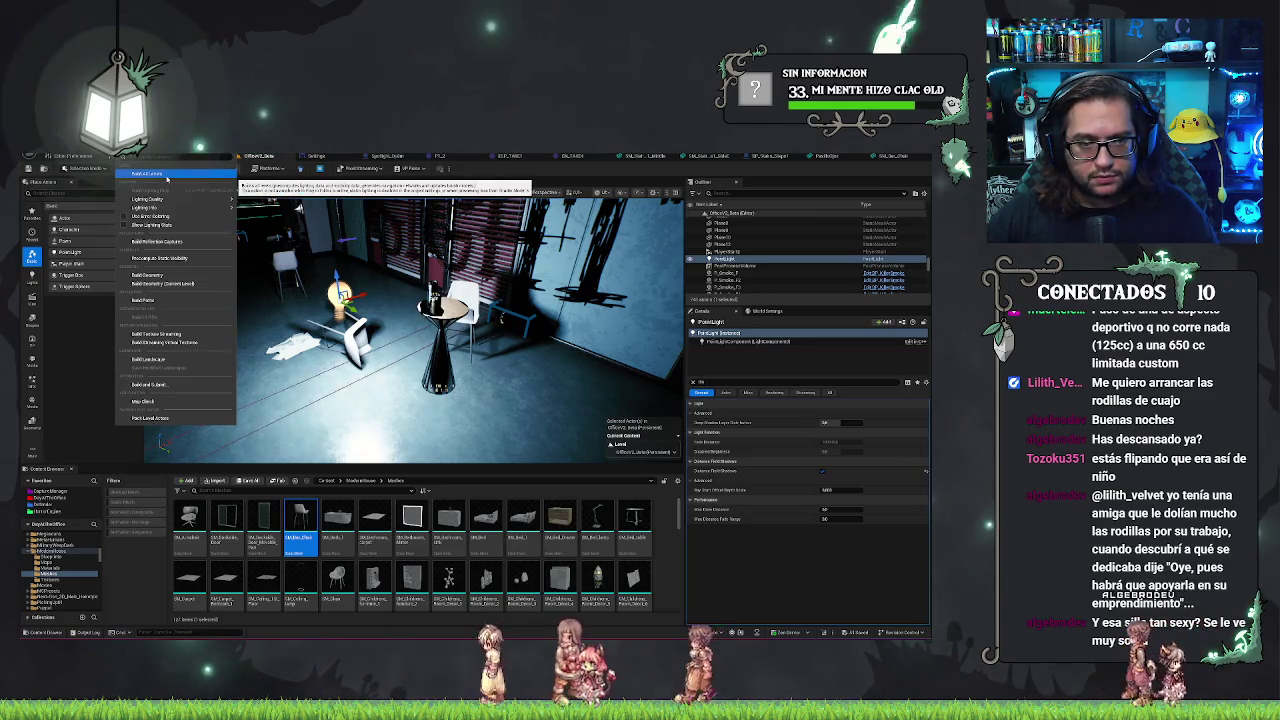
pyautogui.click(167, 176)
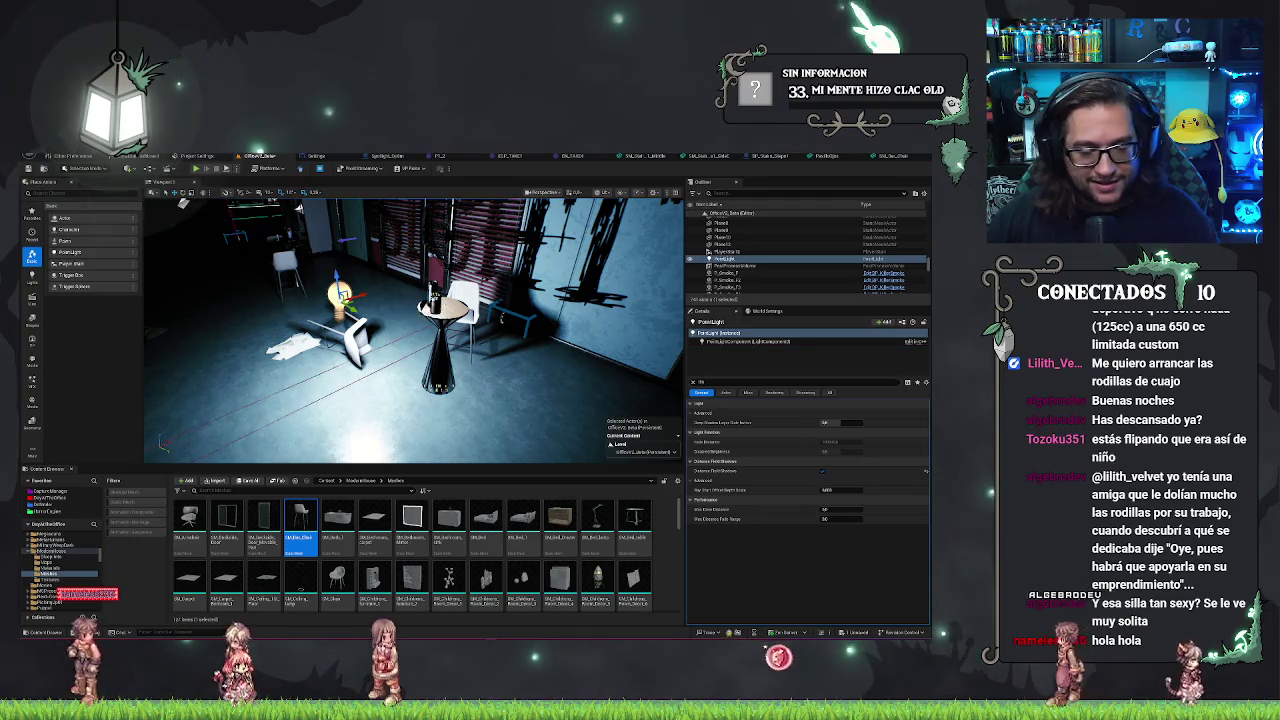
pyautogui.moveTo(413, 330)
pyautogui.mouseDown()
pyautogui.moveTo(315, 322)
pyautogui.moveTo(380, 320)
pyautogui.mouseUp()
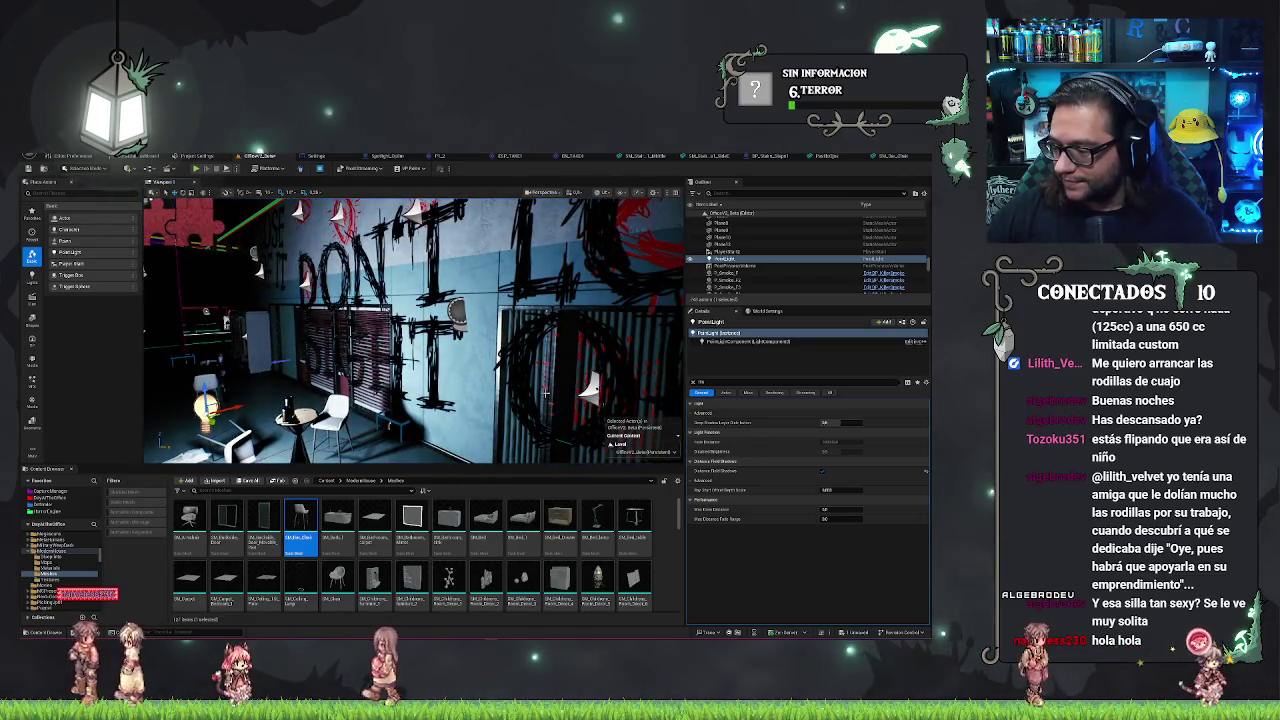
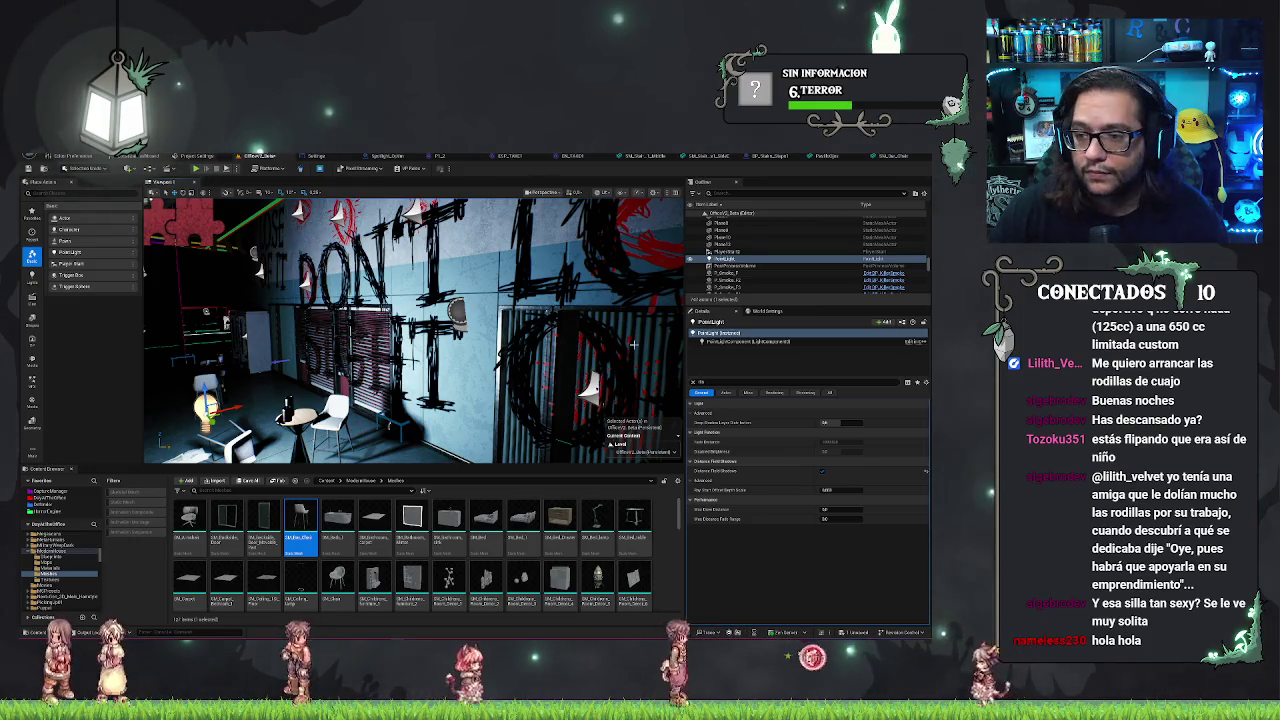
# - Frame the office actor, select its static mesh and filter the Details panel to 'lod'
pyautogui.doubleClick(745, 259)
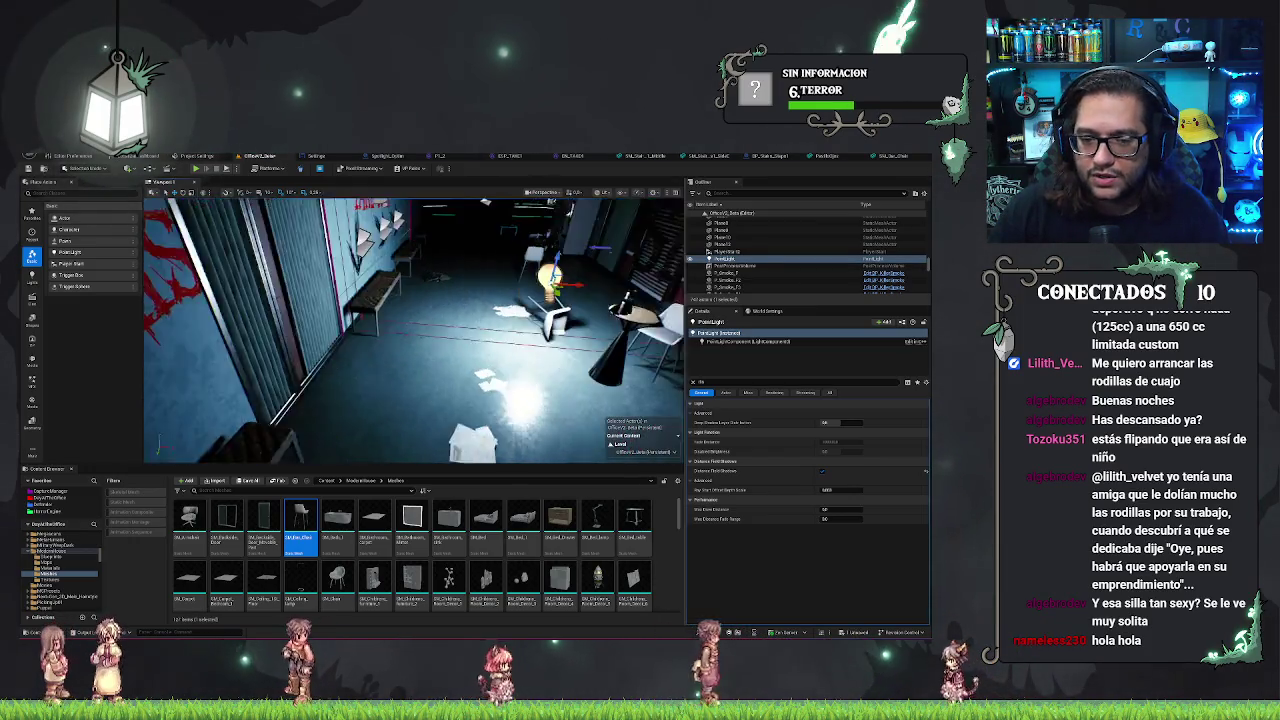
pyautogui.scroll(3, 800, 250)
pyautogui.click(757, 267)
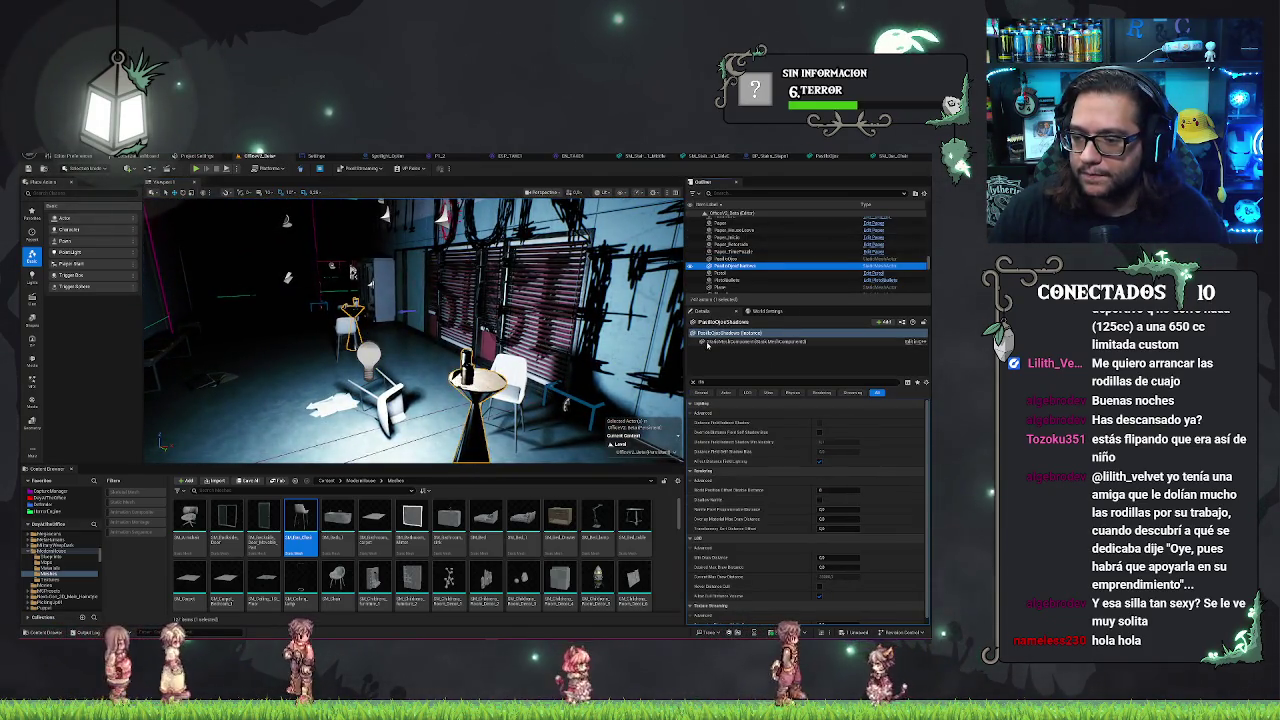
pyautogui.scroll(-1, 800, 478)
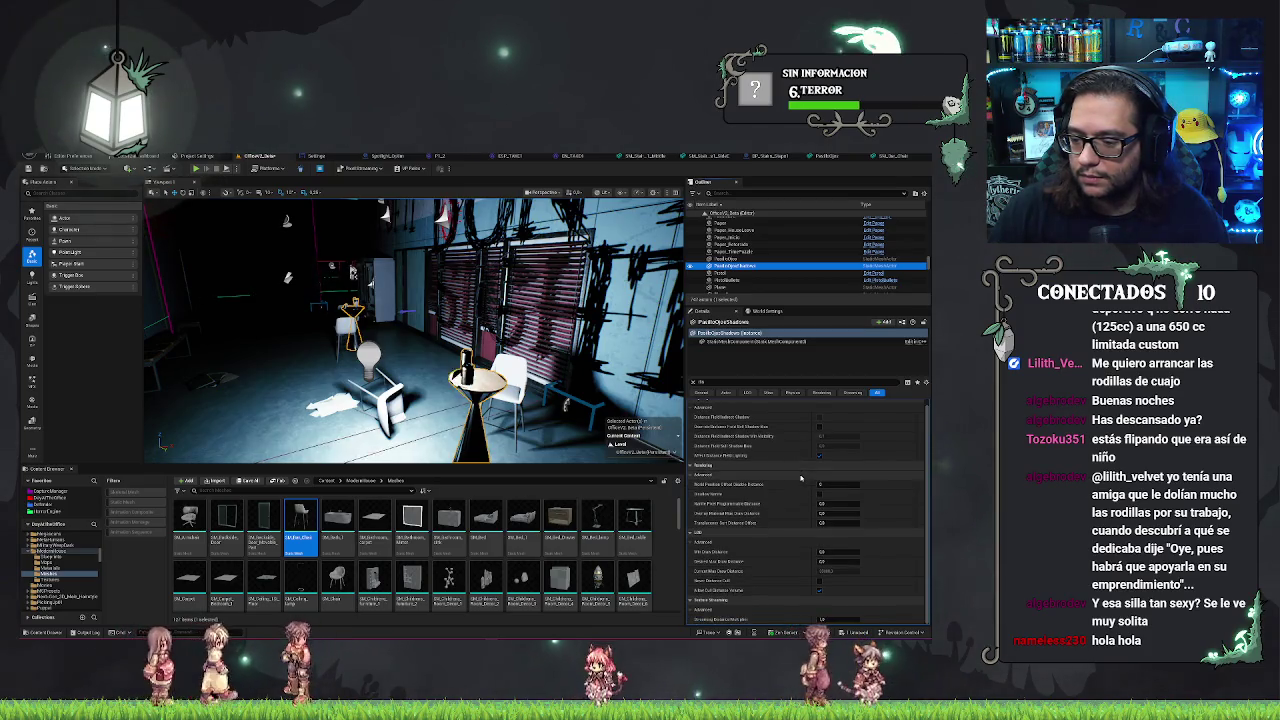
pyautogui.scroll(1, 771, 410)
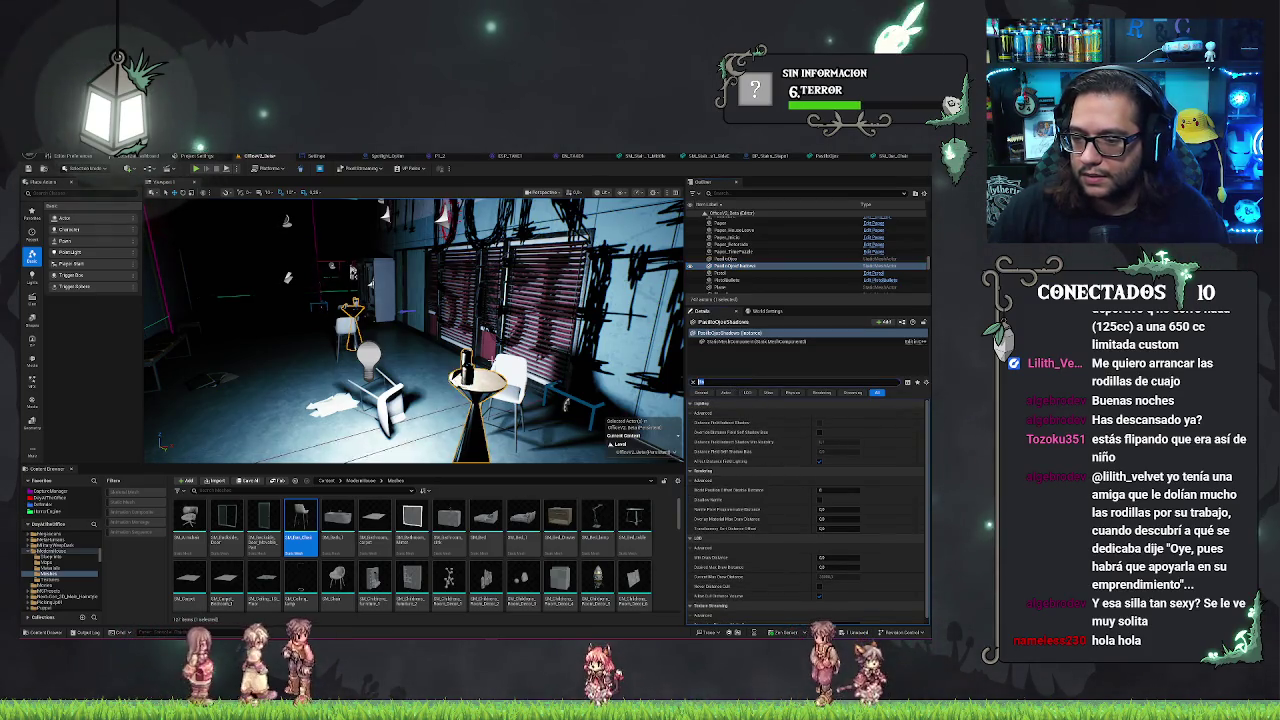
pyautogui.press('BackSpace')
pyautogui.press('BackSpace')
pyautogui.write('lod')
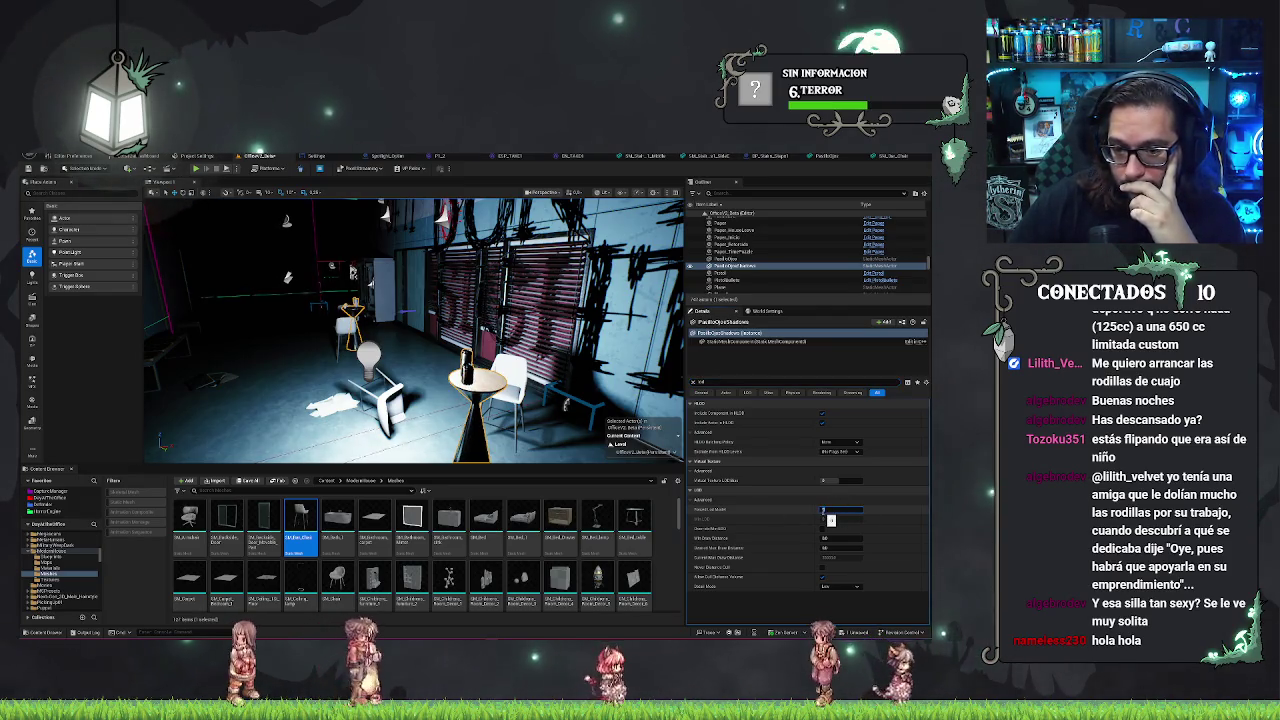
# - Undo the Forced LOD change and save the OfficeV2_Beta map
pyautogui.moveTo(420, 320); pyautogui.dragTo(517, 315)
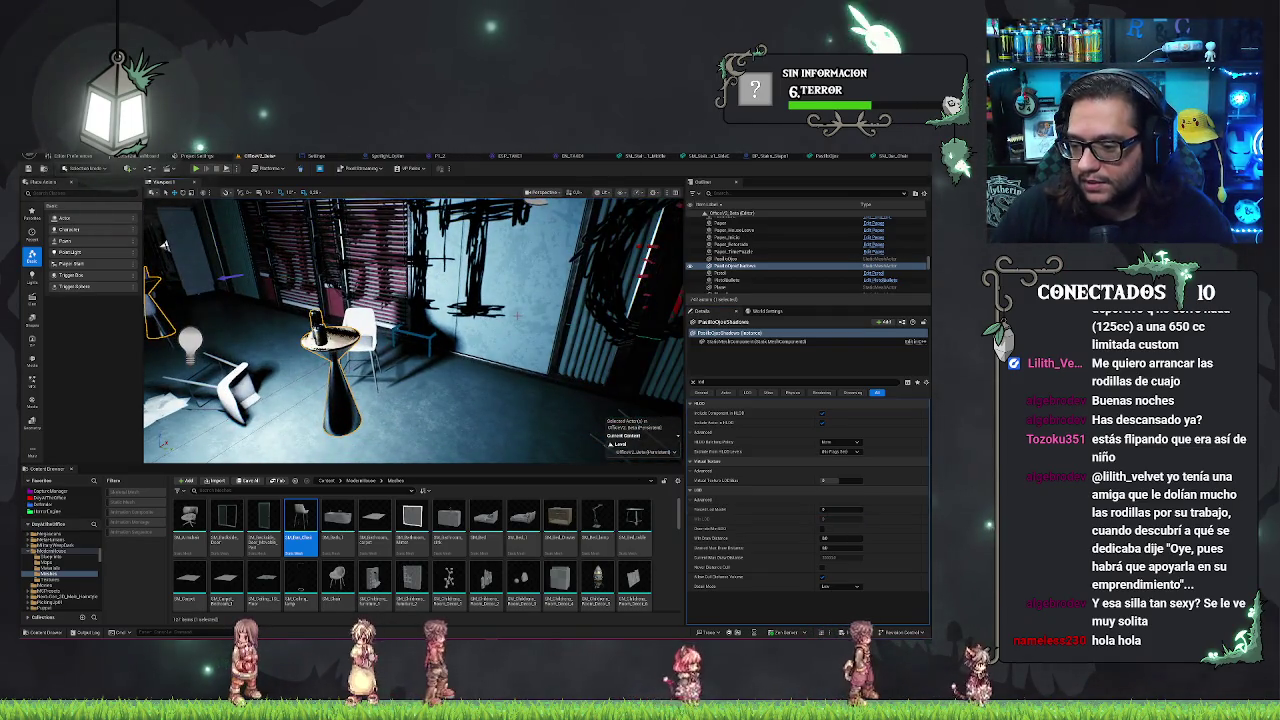
pyautogui.hotkey('ctrl', 'z')
pyautogui.moveTo(415, 330); pyautogui.dragTo(410, 355)
pyautogui.hotkey('ctrl', 's')
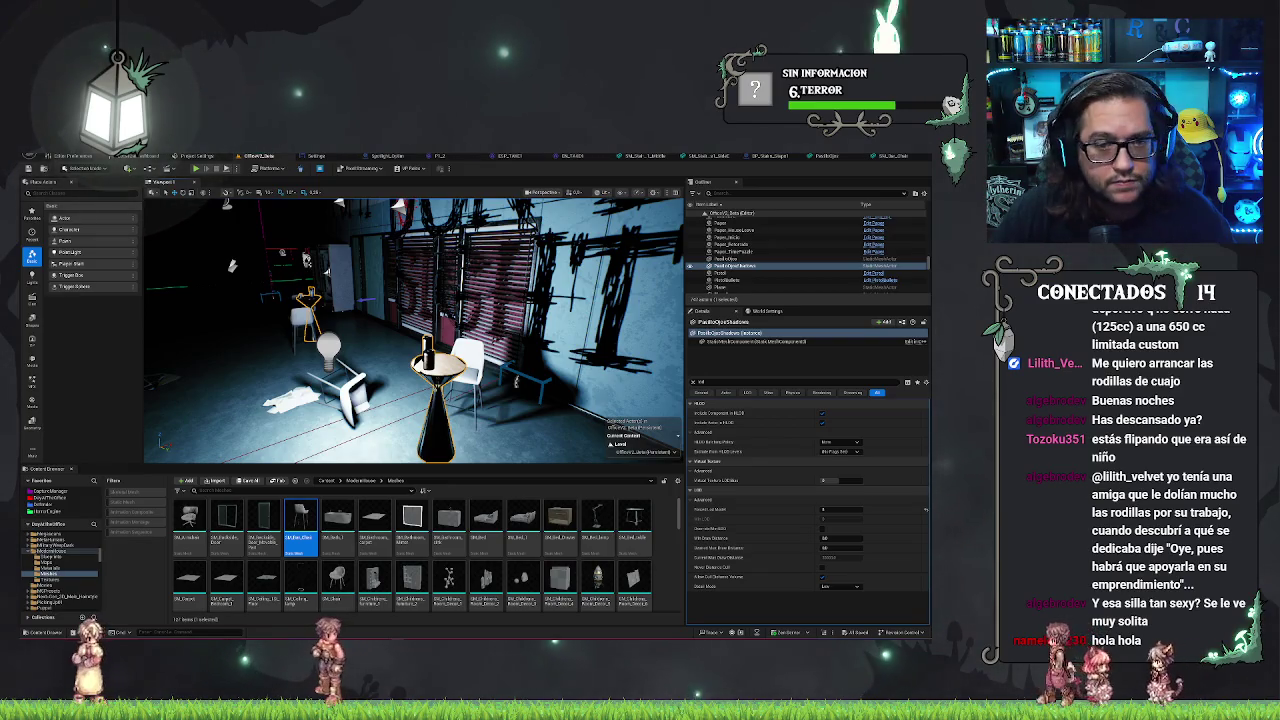
pyautogui.moveTo(603, 239); pyautogui.dragTo(541, 192)
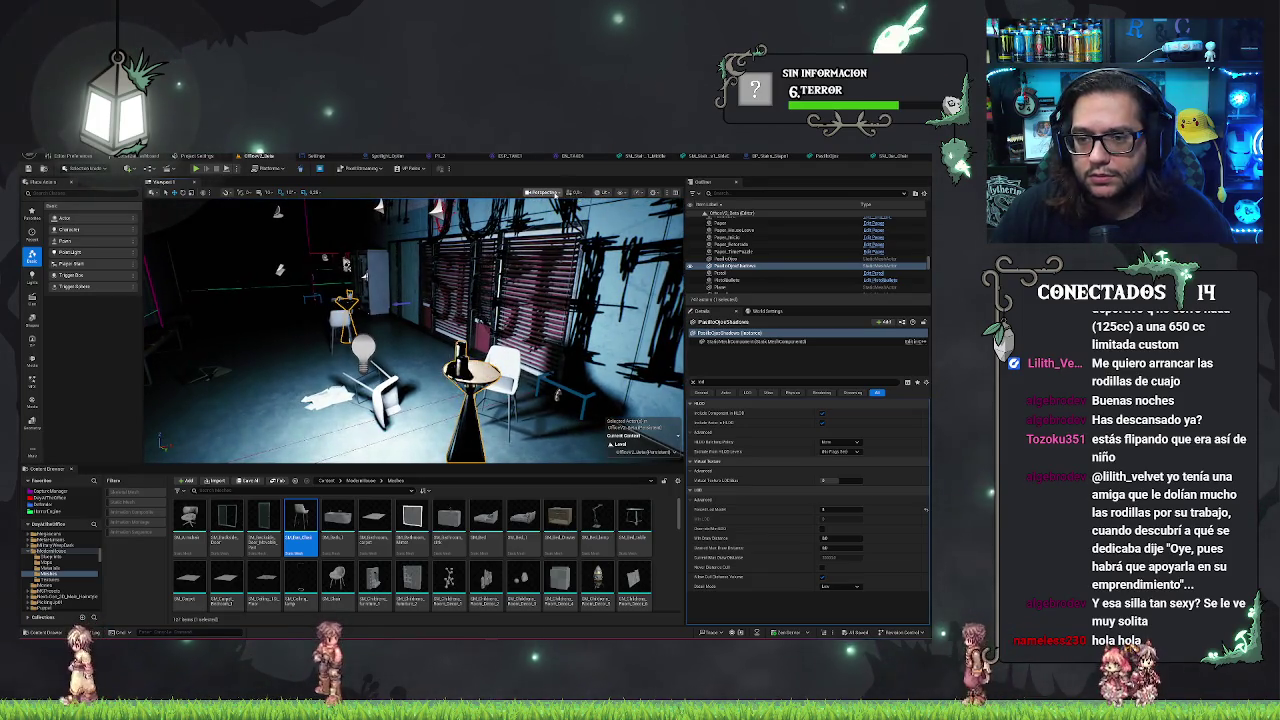
pyautogui.click(598, 193)
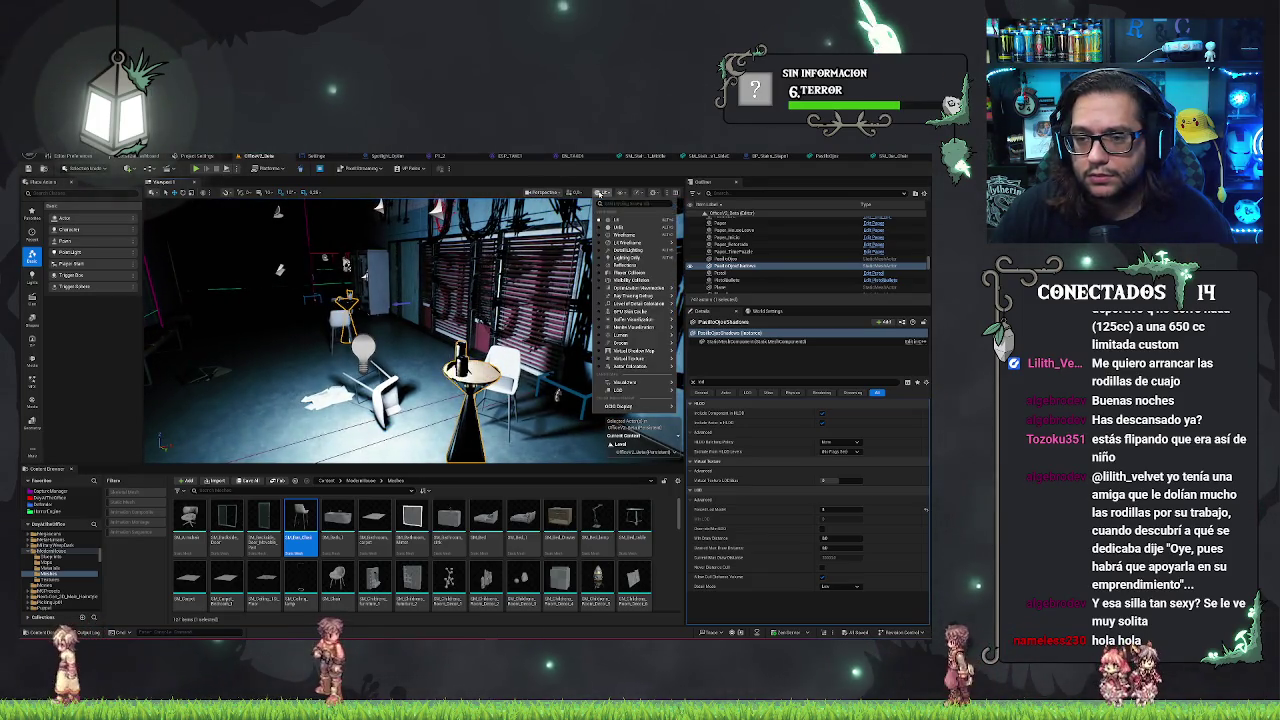
# - Search the Lit view-mode list for 'mesh', then clear the search and dismiss the list
pyautogui.click(599, 194)
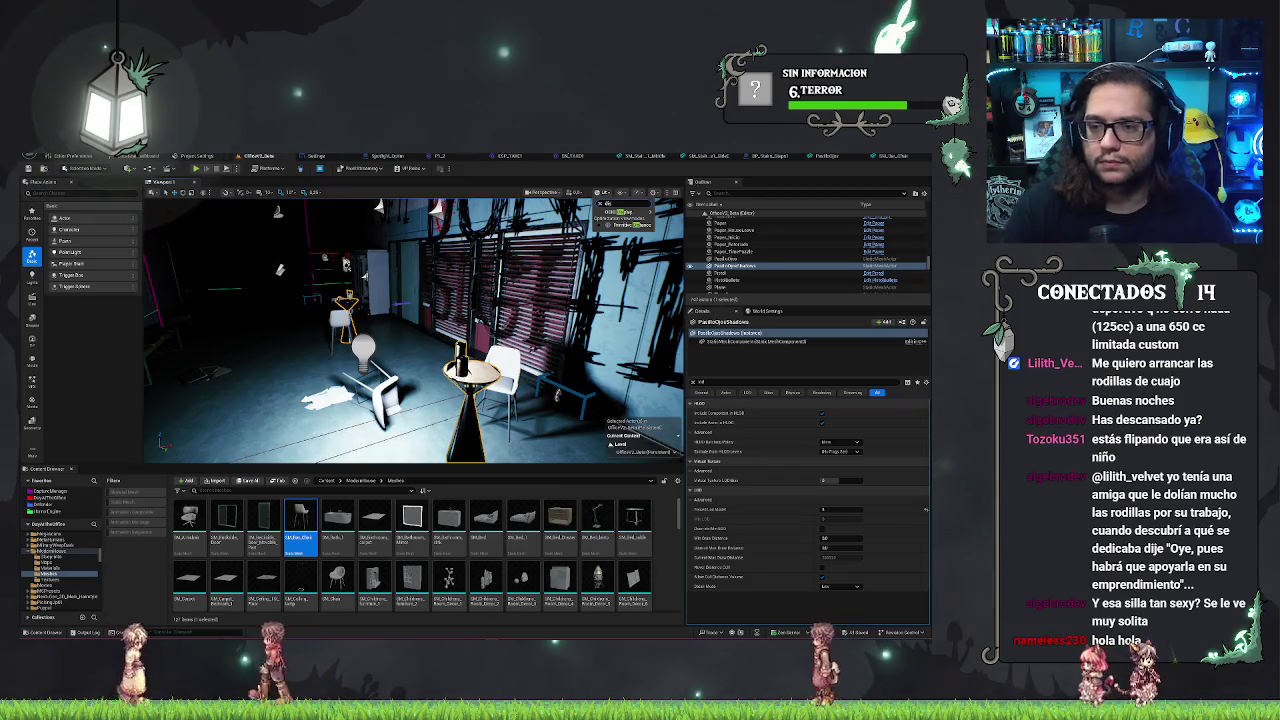
pyautogui.press('BackSpace')
pyautogui.press('BackSpace')
pyautogui.press('BackSpace')
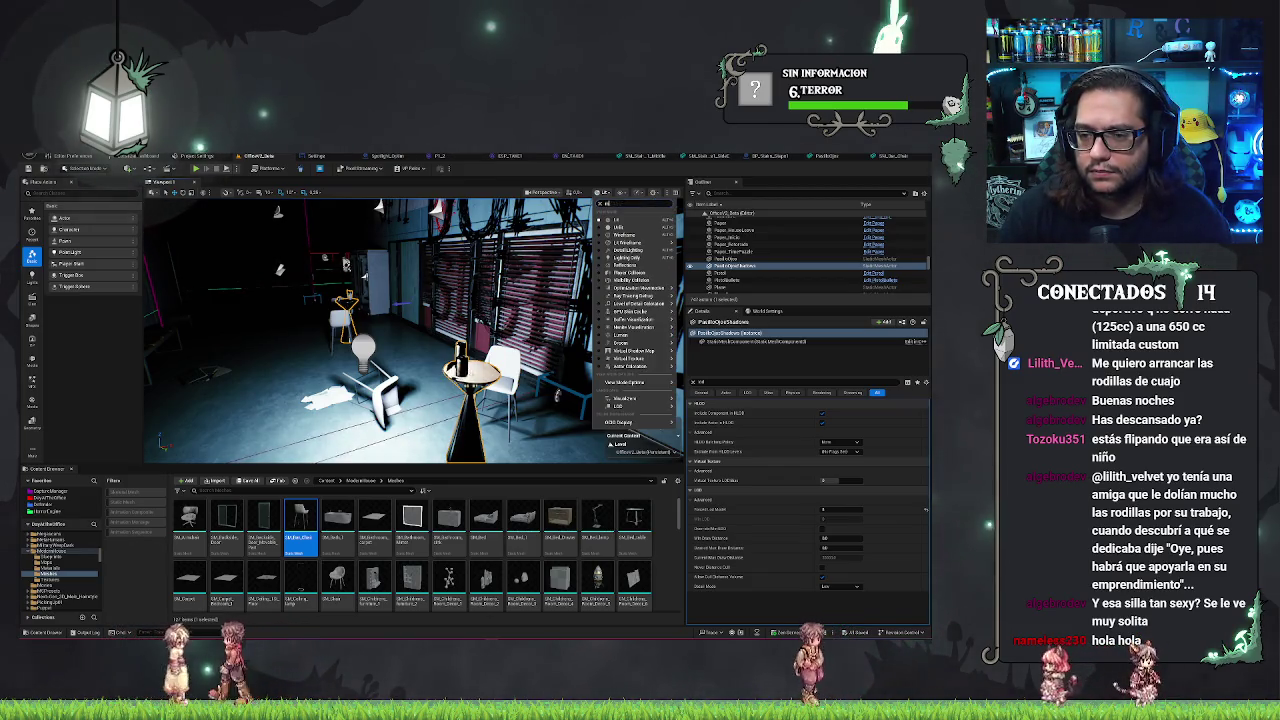
pyautogui.write('mesh')
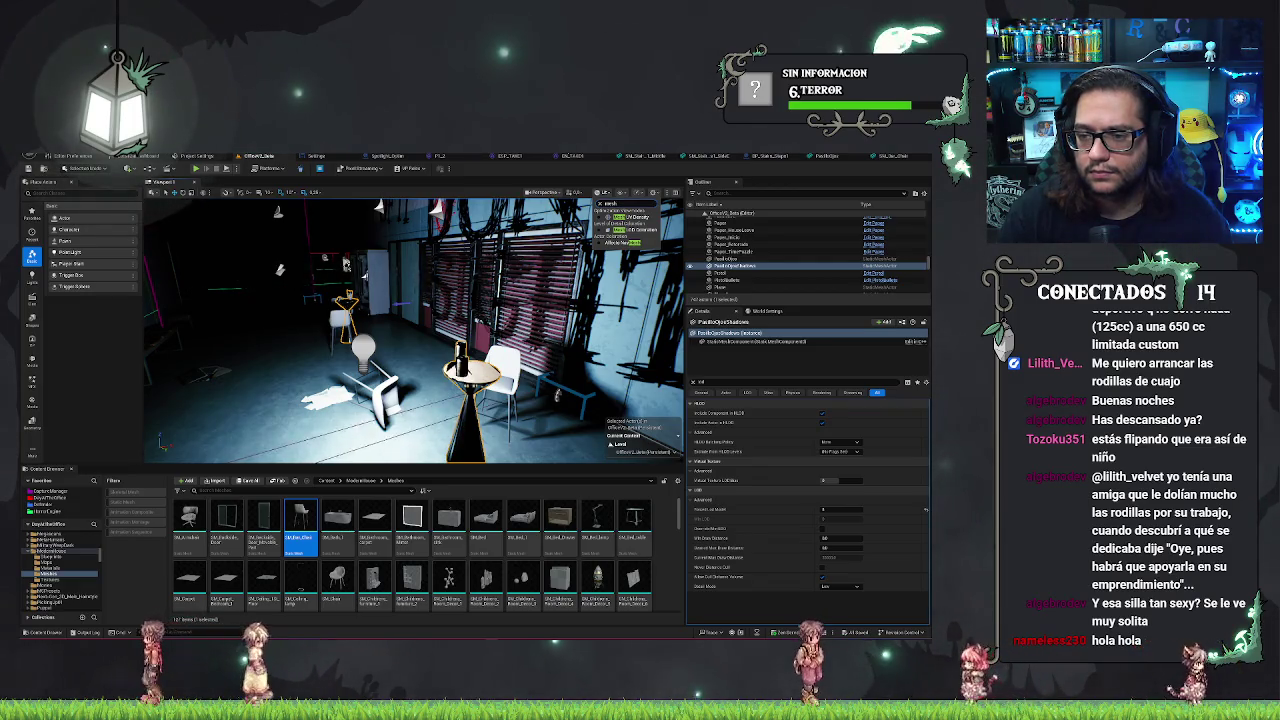
pyautogui.press('BackSpace')
pyautogui.press('BackSpace')
pyautogui.press('BackSpace')
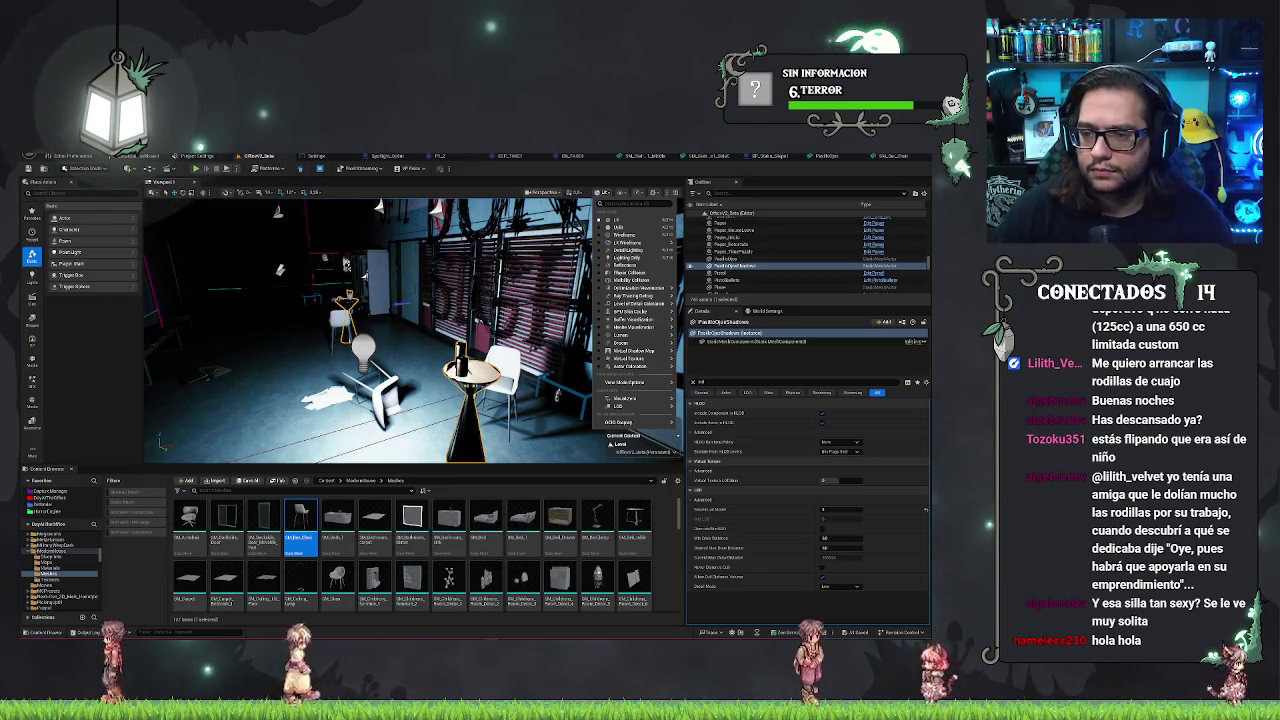
pyautogui.press('Escape')
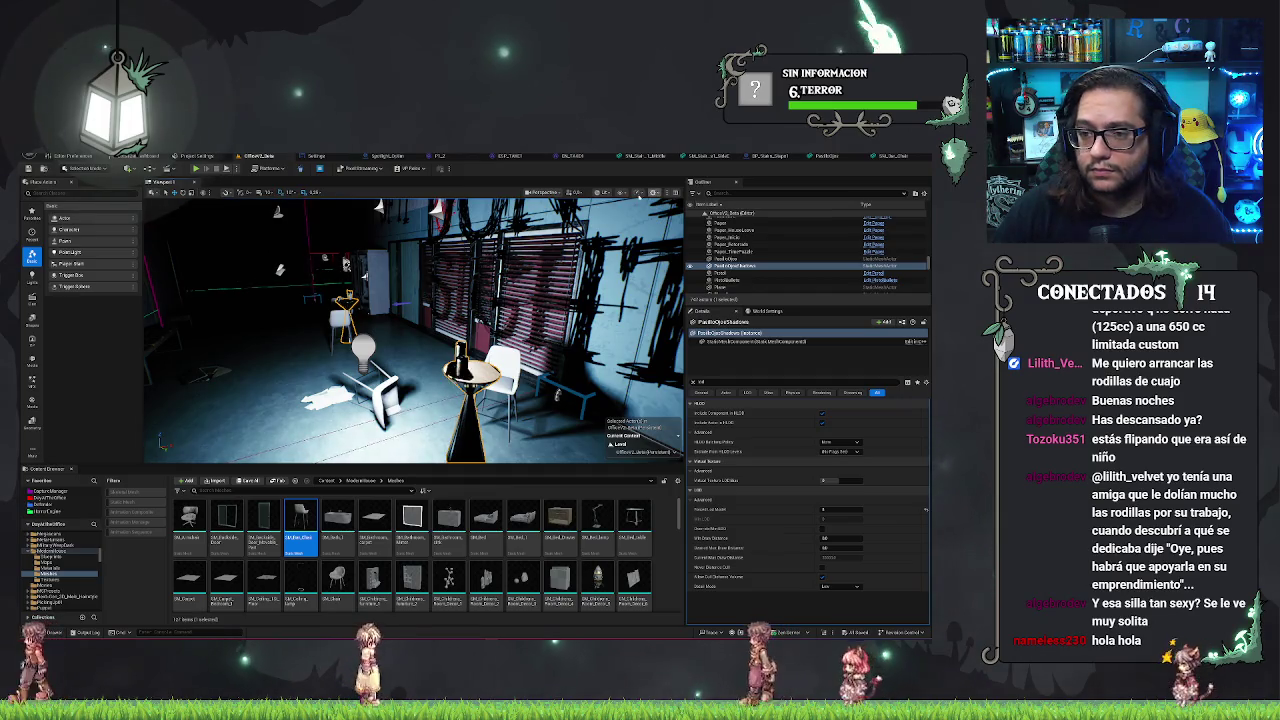
# - Filter the viewport Show options to 'dist' and highlight the first Distance Field entry
pyautogui.click(621, 192)
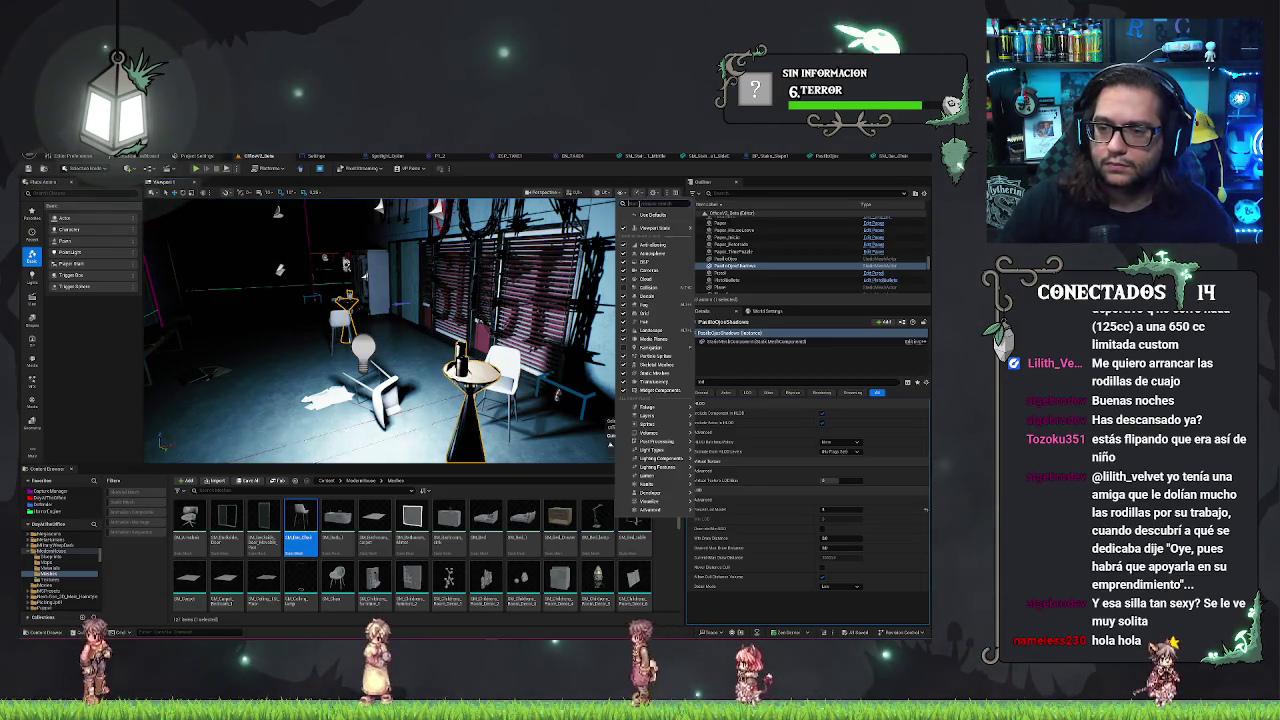
pyautogui.write('dist')
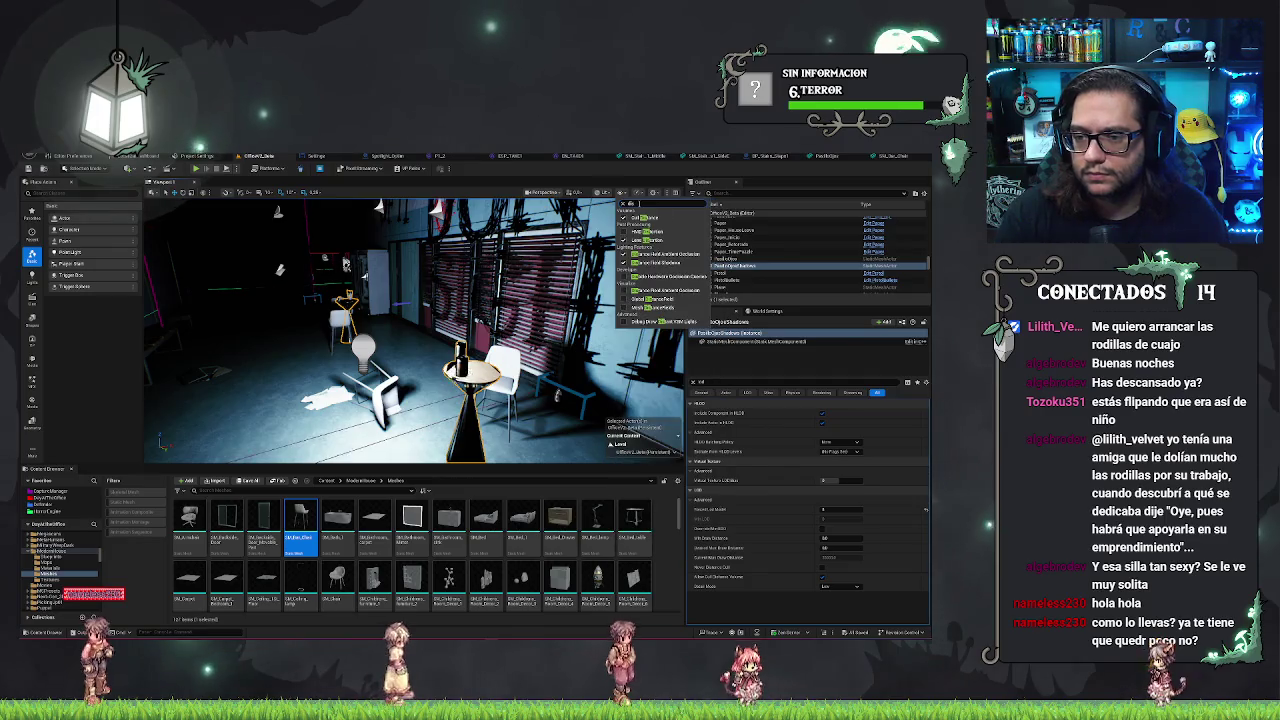
pyautogui.press('Down')
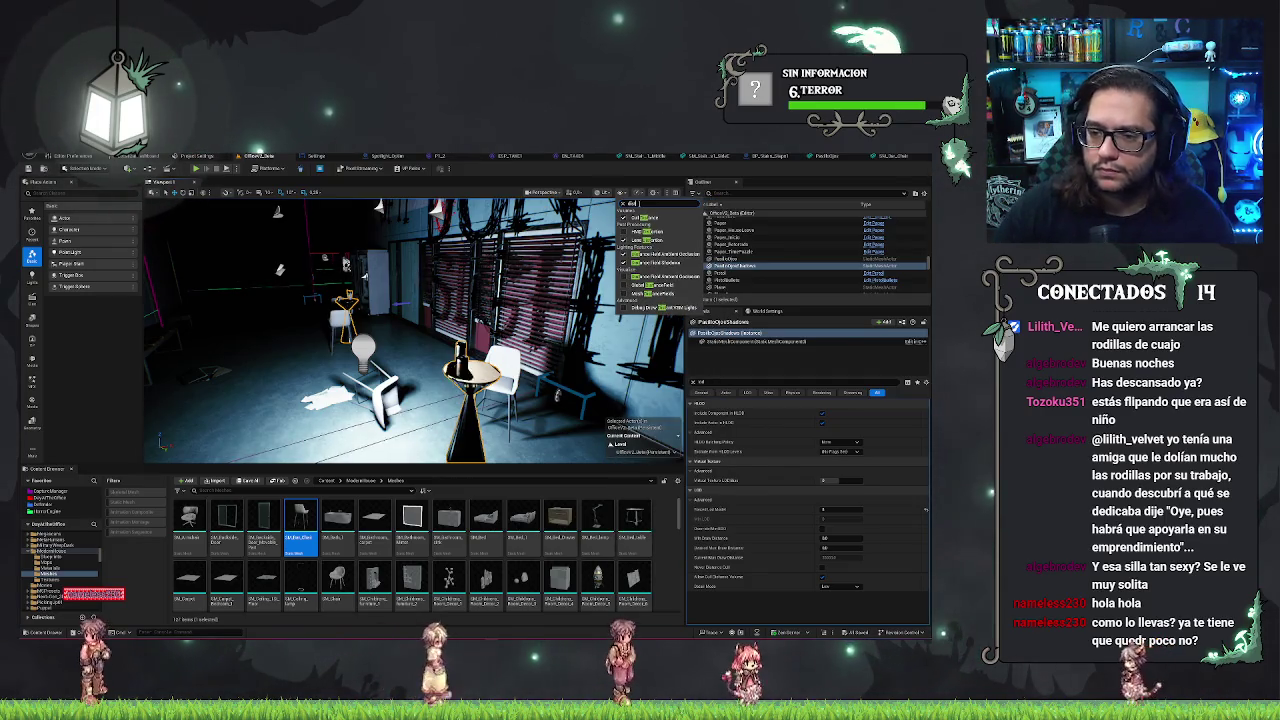
# - Enable the Distance Field visualisation, fly back through the tiled room and frame the chair
pyautogui.press('Return')
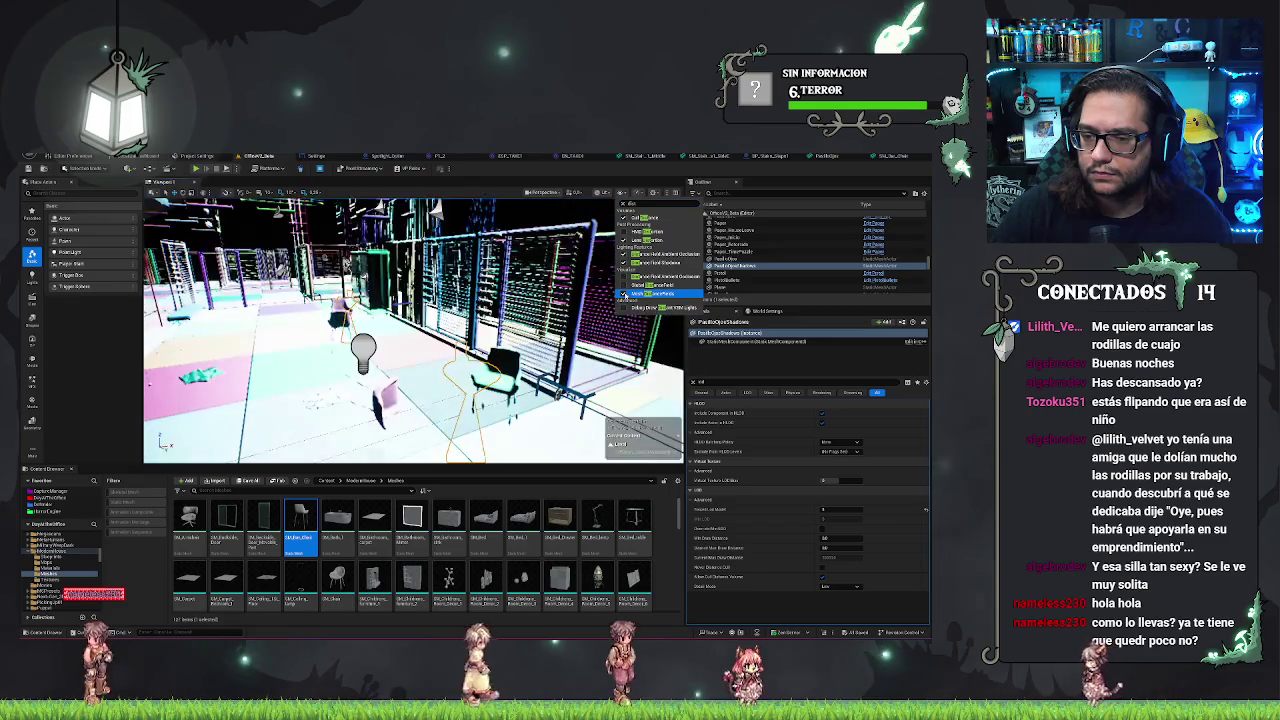
pyautogui.press('Down')
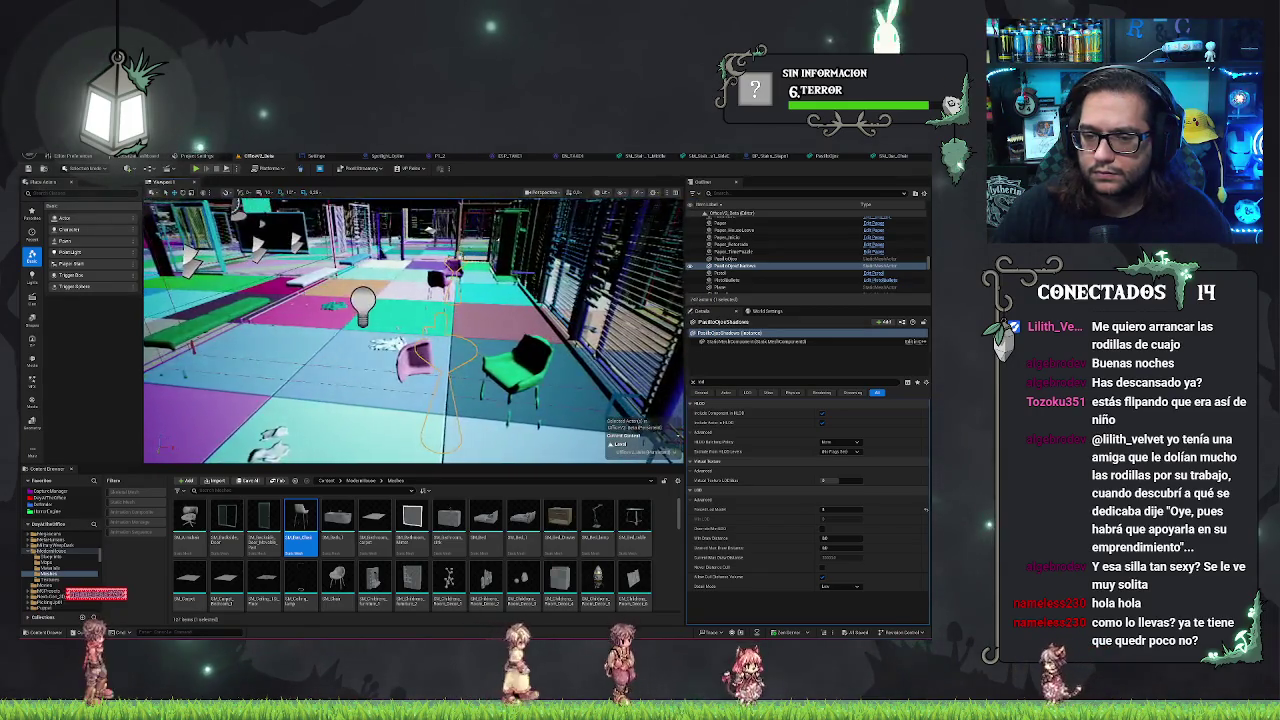
pyautogui.press('Left')
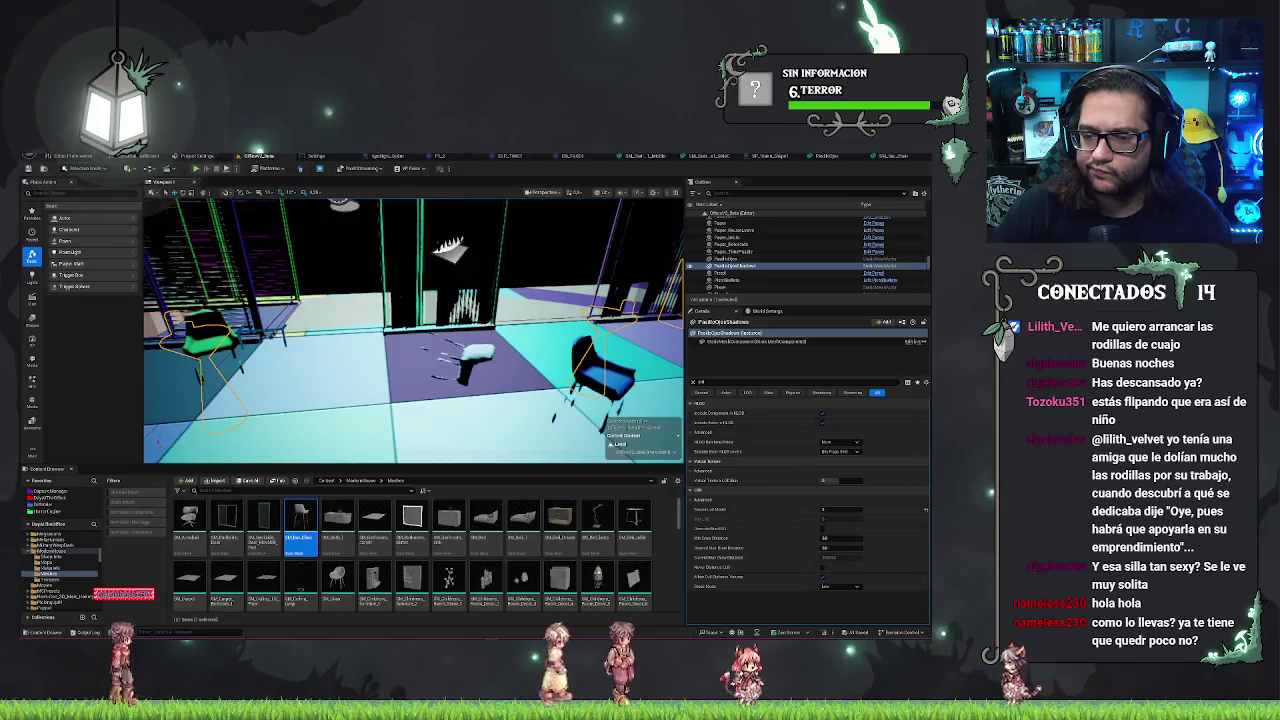
pyautogui.press('Down')
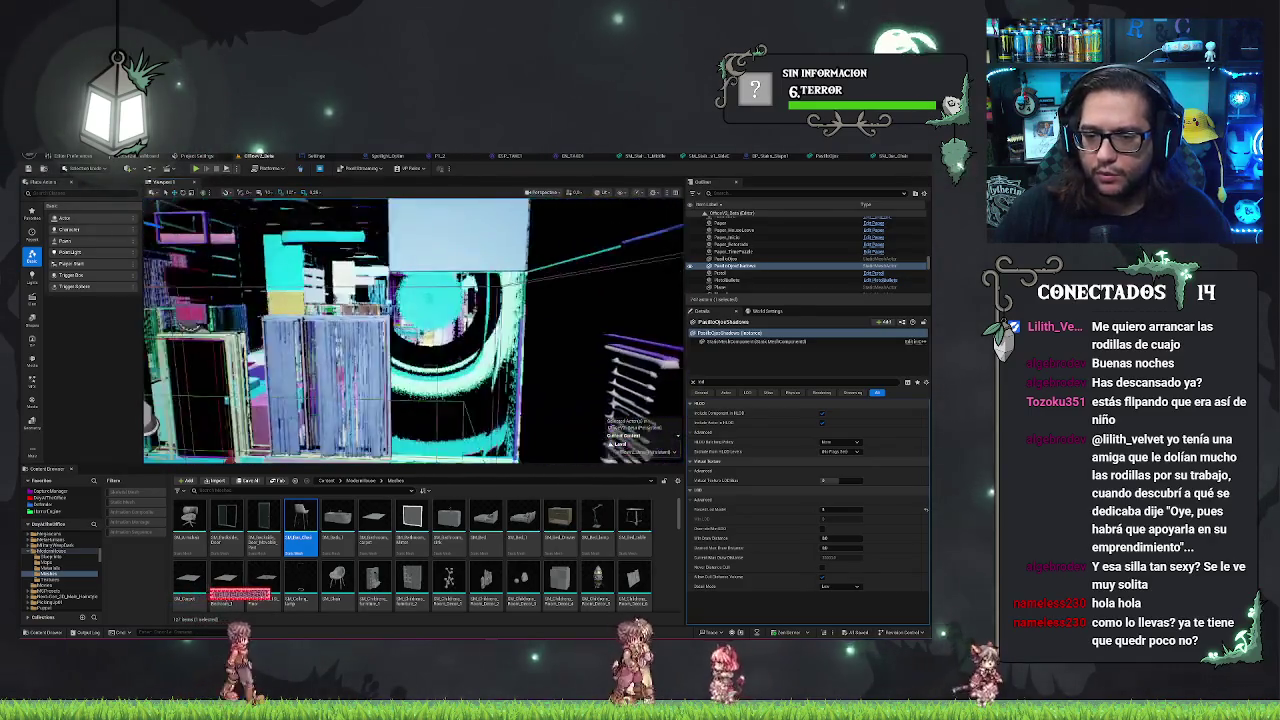
pyautogui.press('Left')
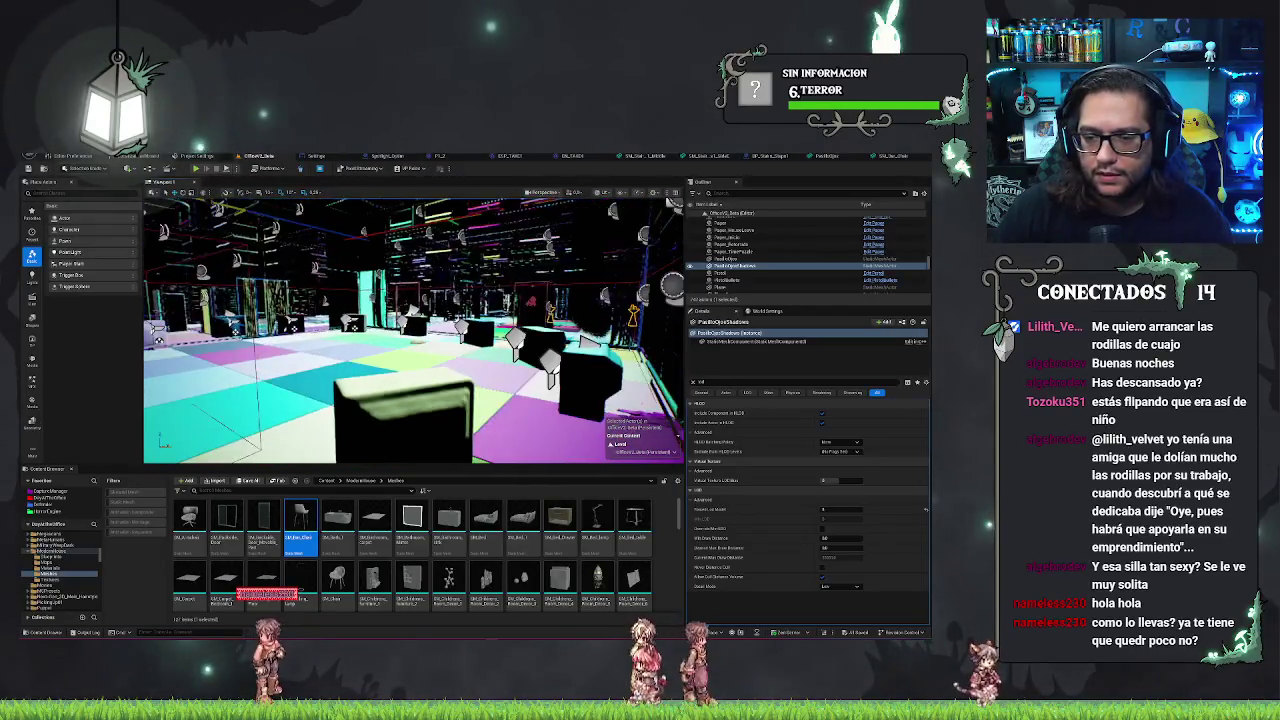
pyautogui.press('Left')
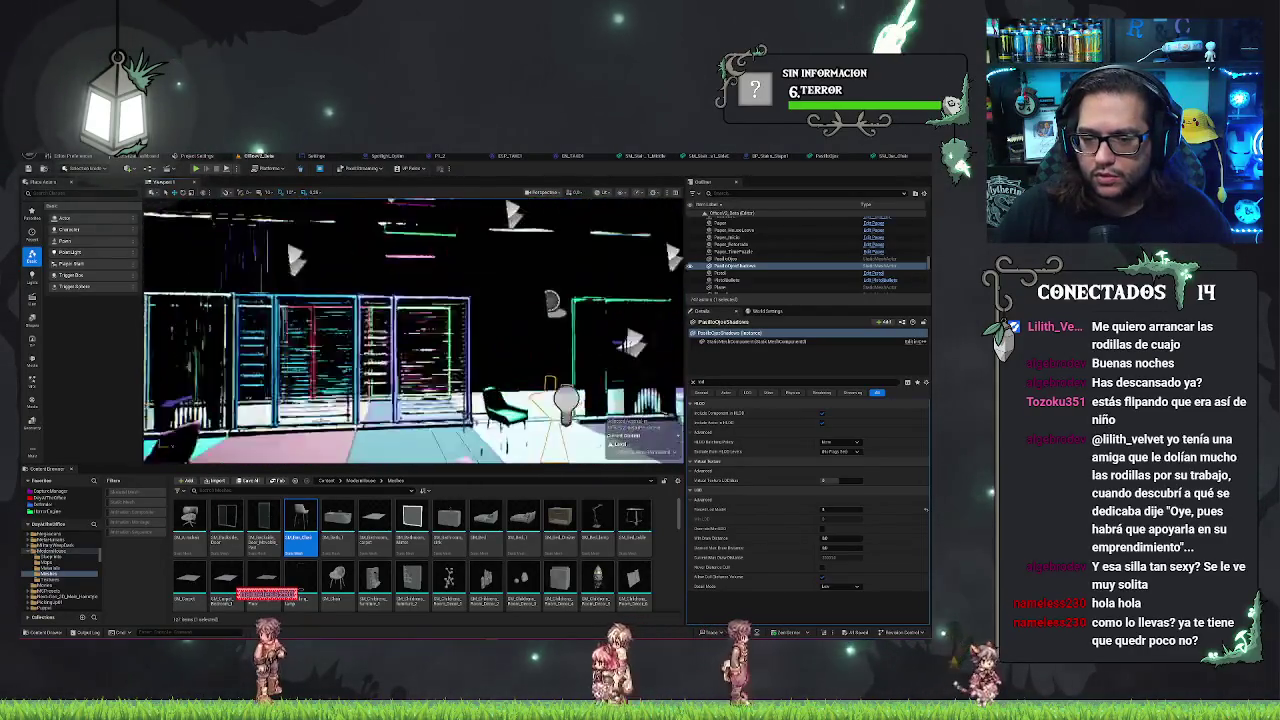
pyautogui.press('f')
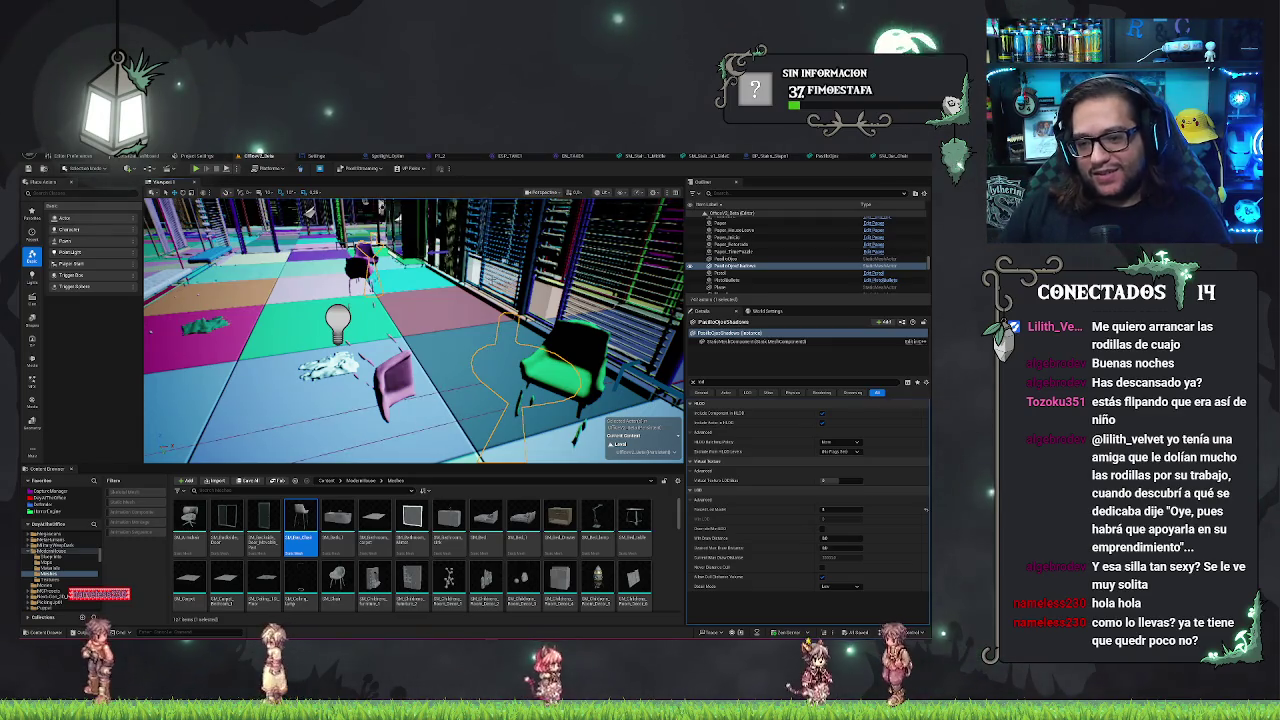
# - Fly forward toward the shelves and turn the view toward the striped left wall
pyautogui.moveTo(380, 204)
pyautogui.mouseDown()
pyautogui.moveTo(675, 338)
pyautogui.moveTo(550, 318)
pyautogui.mouseUp()
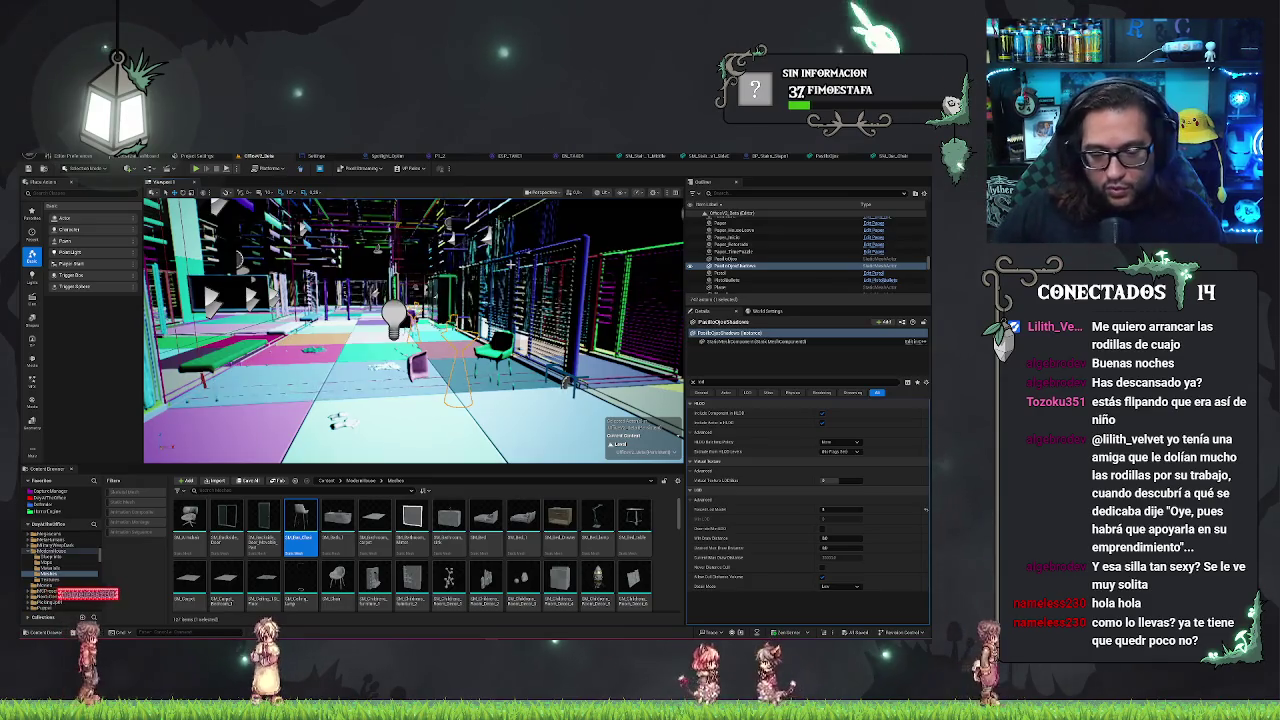
pyautogui.scroll(3, 413, 330)
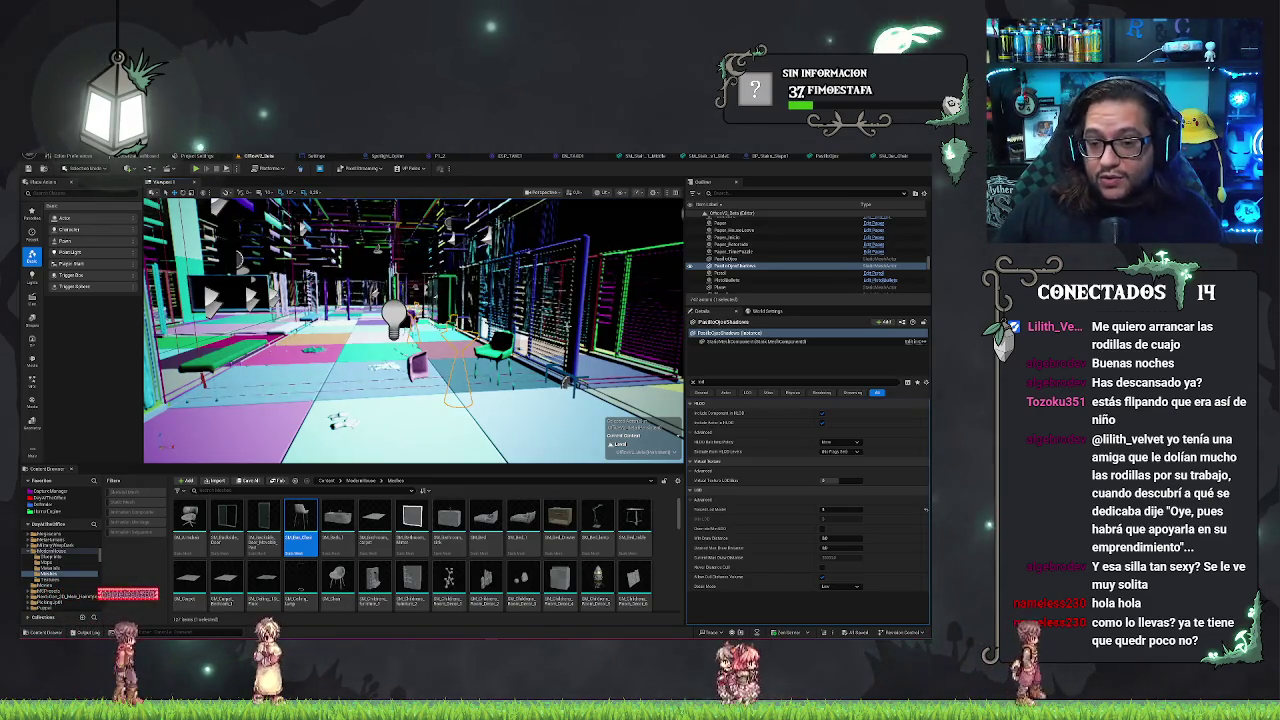
pyautogui.moveTo(413, 330)
pyautogui.mouseDown()
pyautogui.moveTo(465, 328)
pyautogui.moveTo(290, 332)
pyautogui.mouseUp()
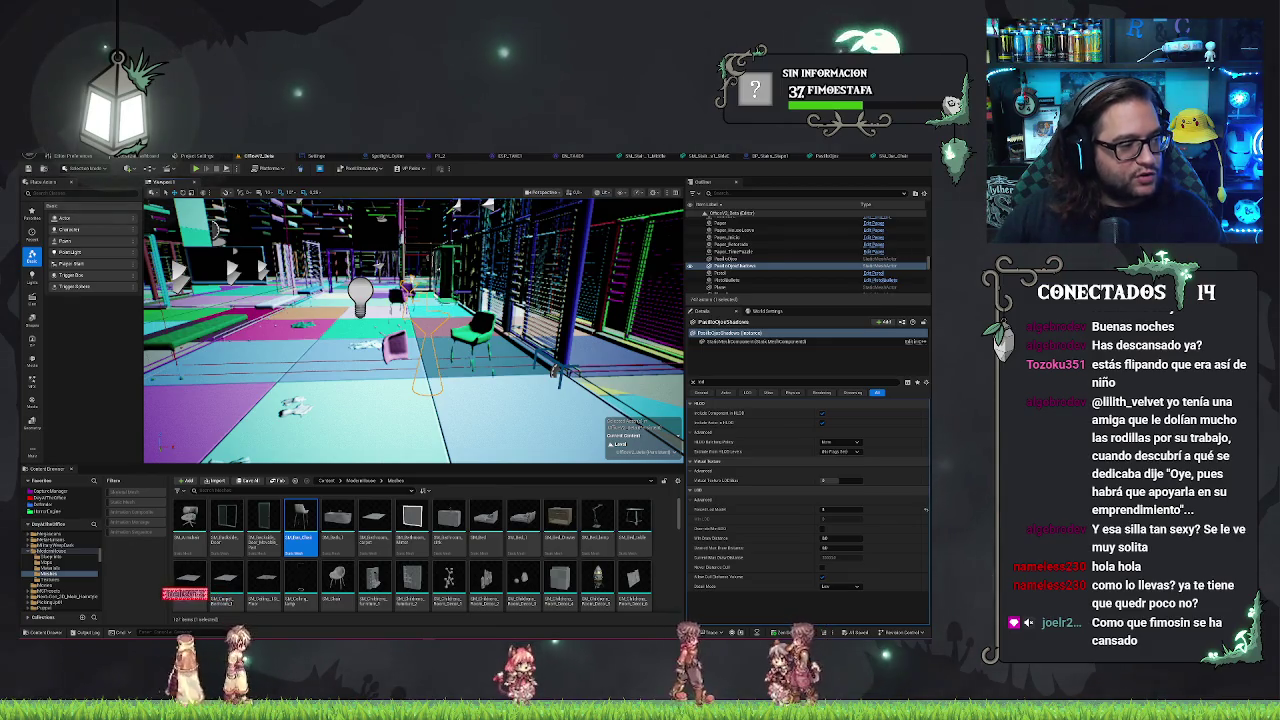
pyautogui.hotkey('alt', 'Tab')
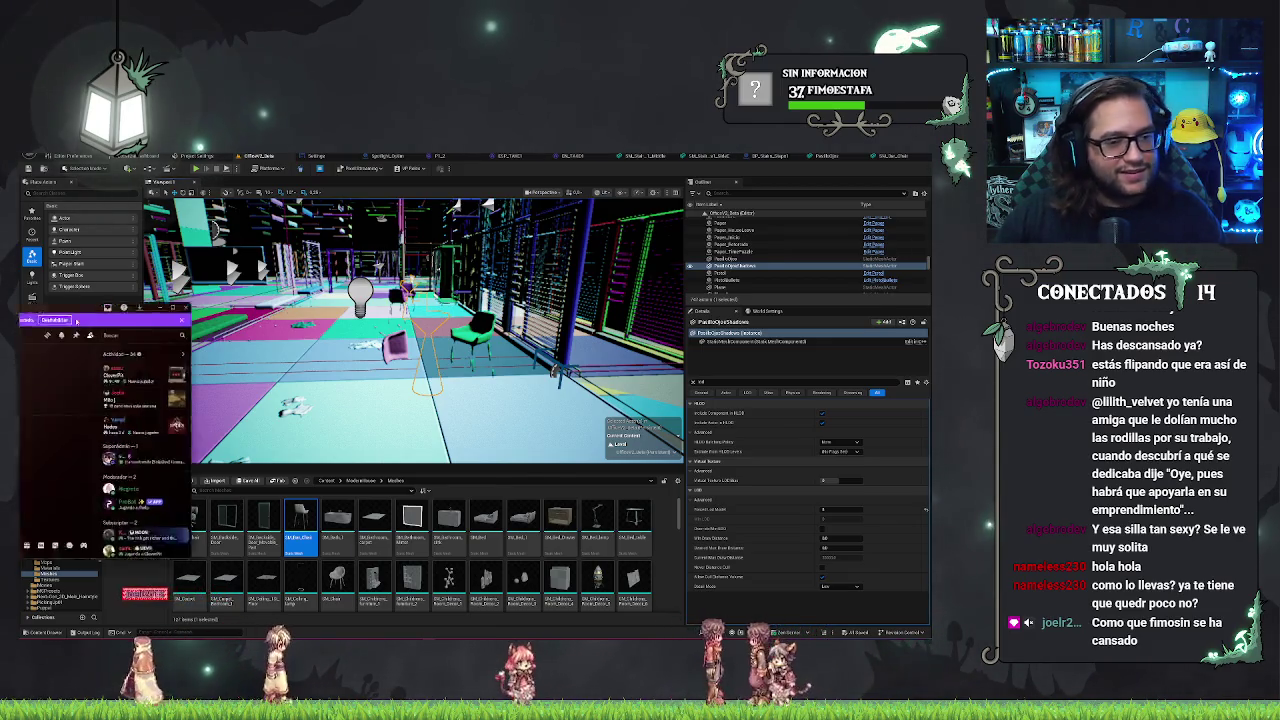
pyautogui.hotkey('alt', 'Tab')
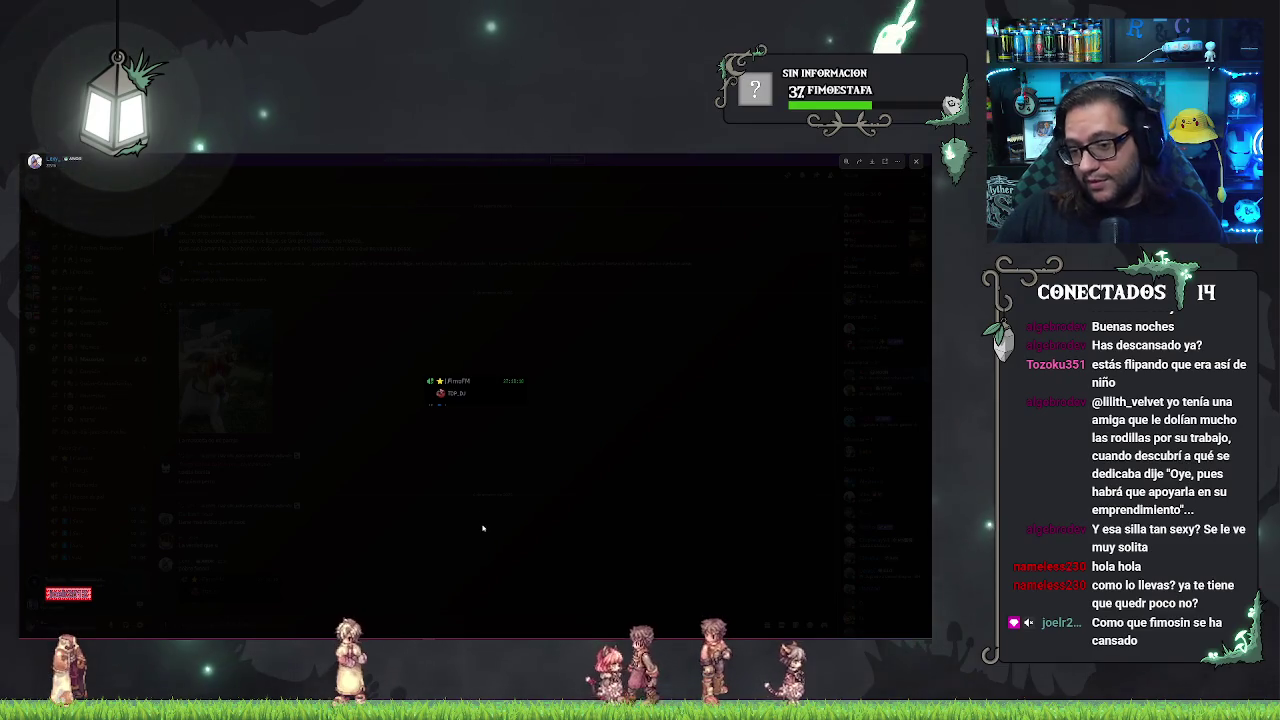
pyautogui.click(437, 520)
pyautogui.hotkey('alt', 'Tab')
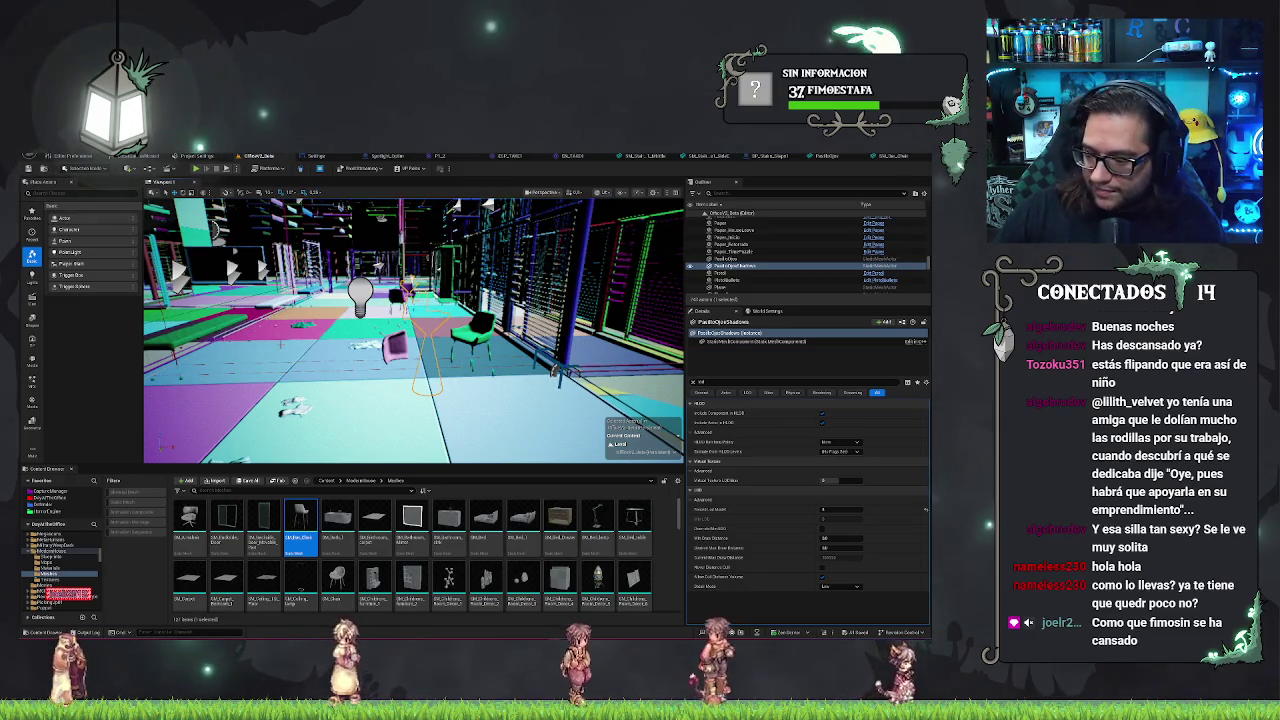
# - Move closer to the lightbulb, select the green chair, then select BP_Hallway17 in the Outliner
pyautogui.moveTo(329, 368); pyautogui.dragTo(337, 378)
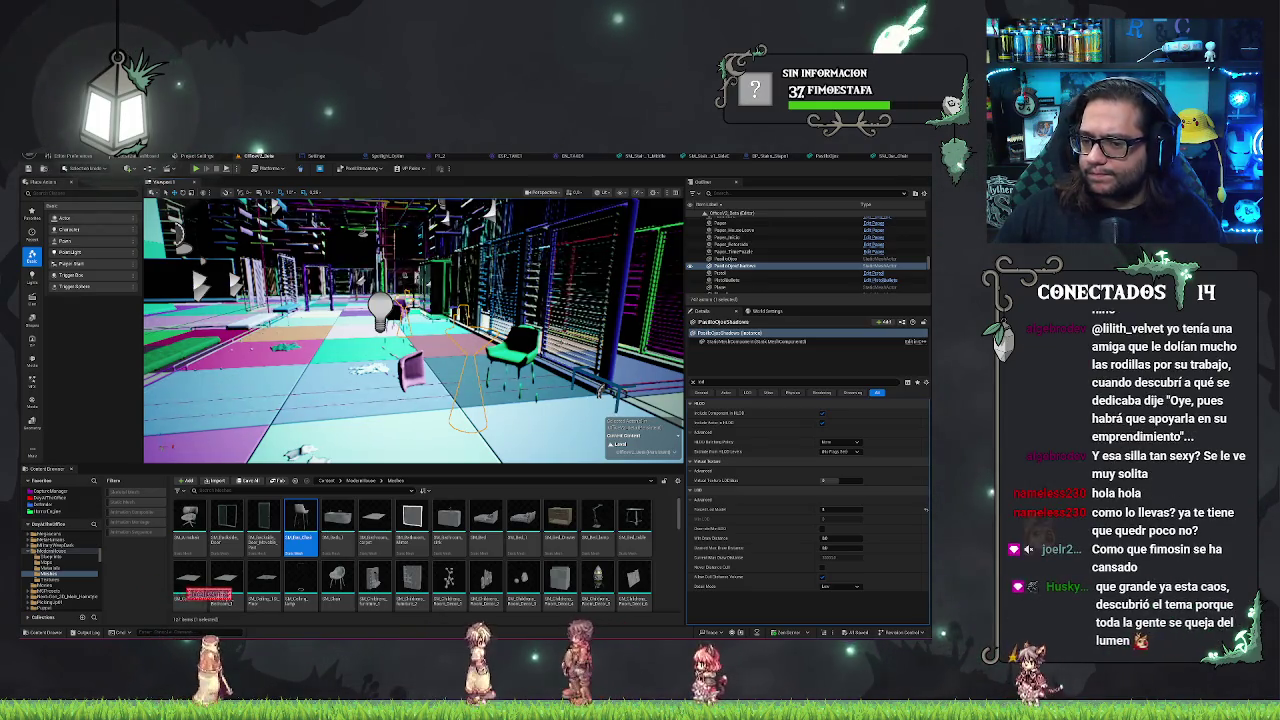
pyautogui.click(524, 348)
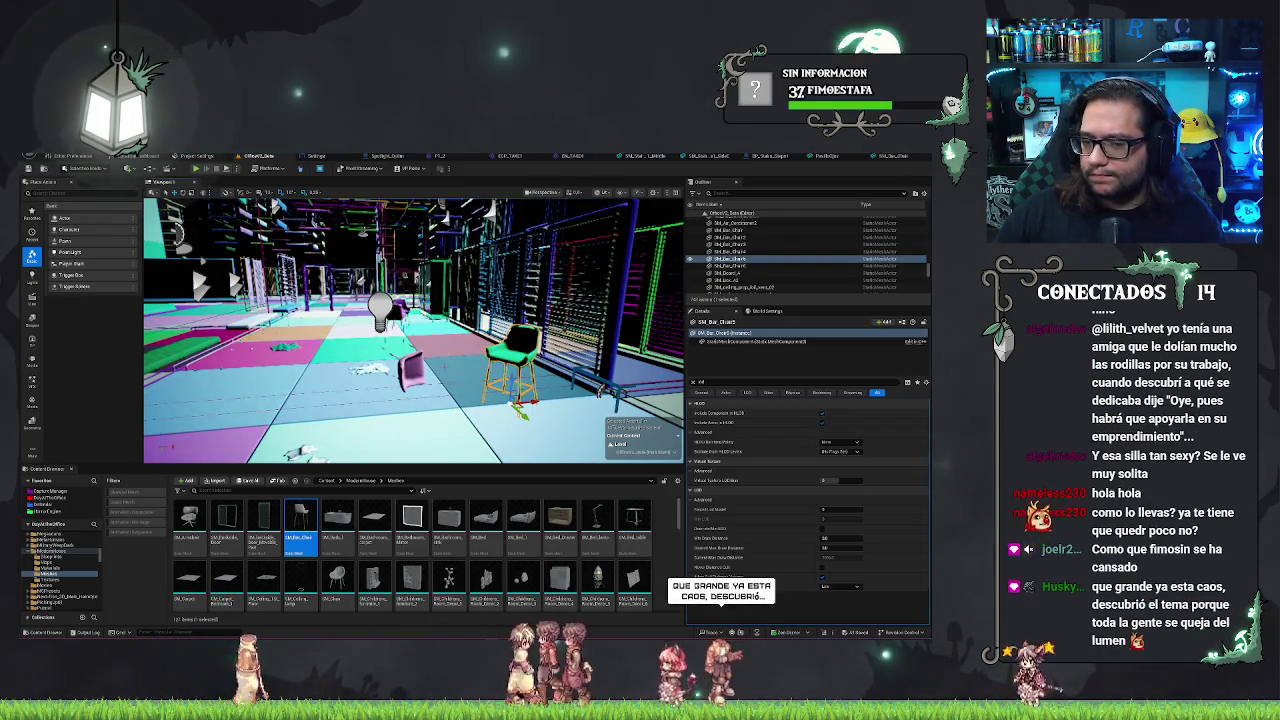
pyautogui.click(330, 260)
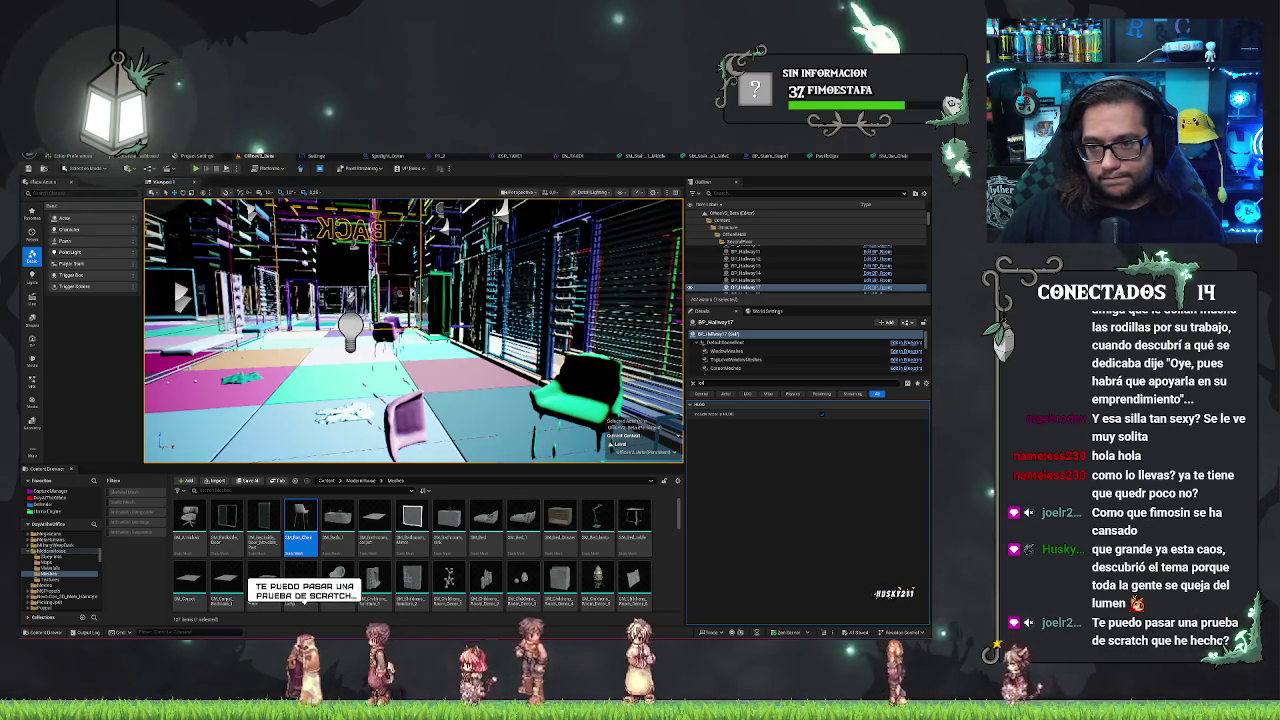
pyautogui.hotkey('alt', '3')
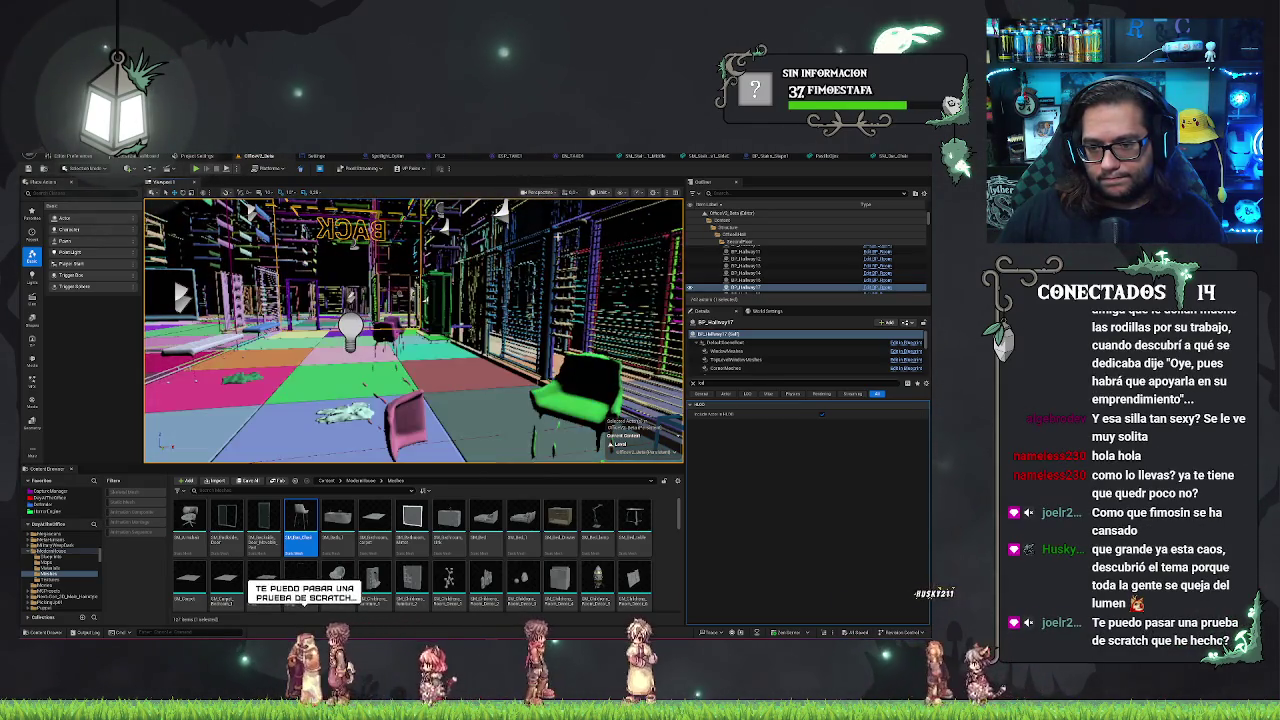
# - Turn off the Mesh Distance Fields show flag found by searching 'distance'
pyautogui.click(621, 193)
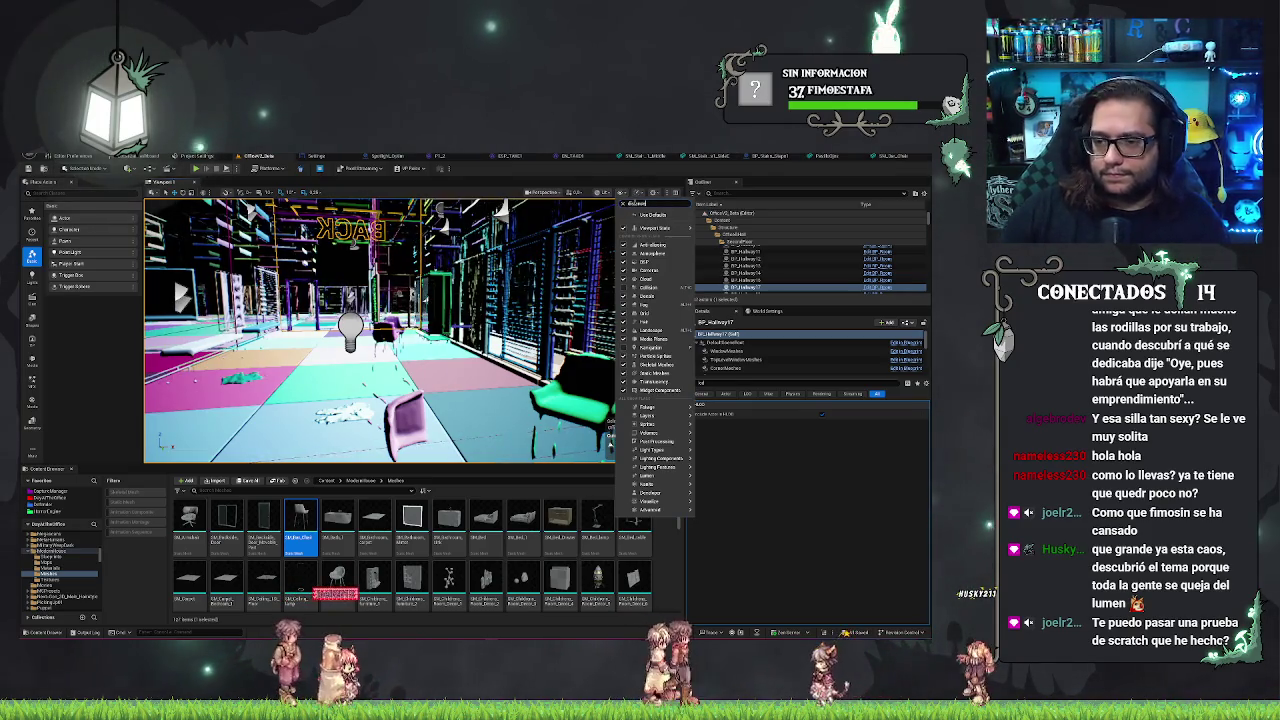
pyautogui.write('distance')
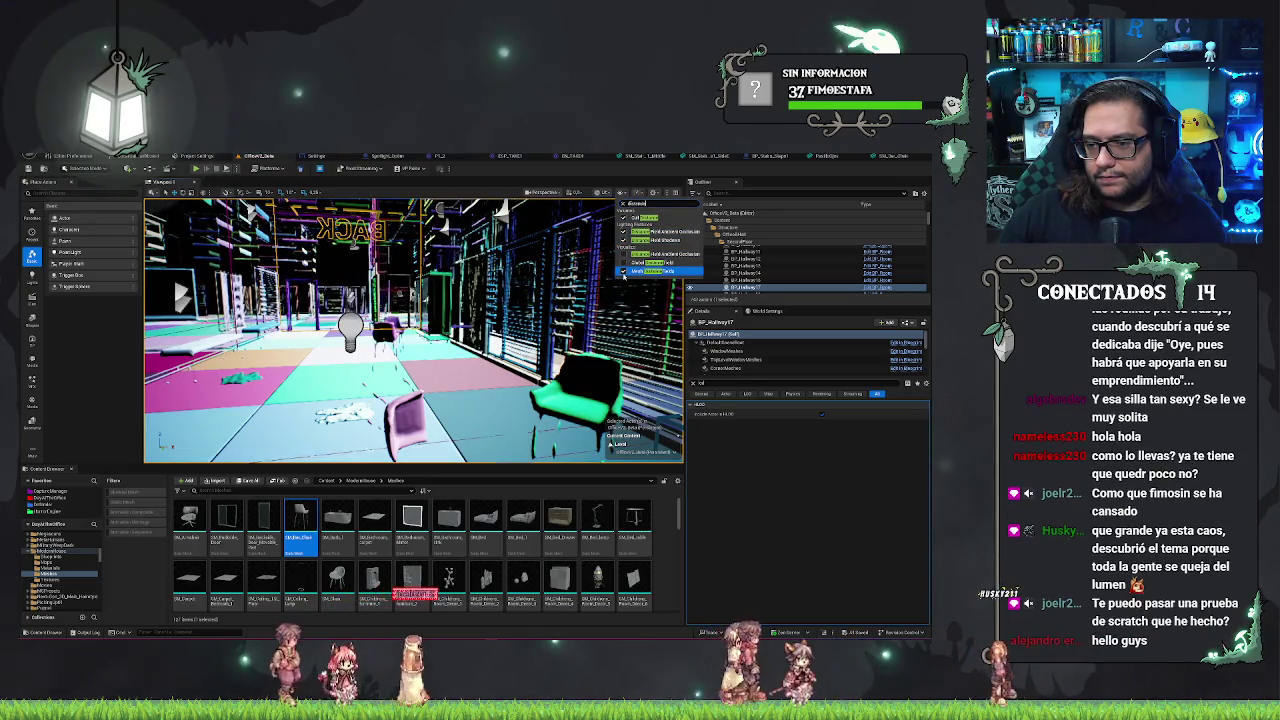
pyautogui.click(624, 271)
pyautogui.press('Escape')
# - Select the tall pedestal table and frame it in the viewport
pyautogui.click(515, 400)
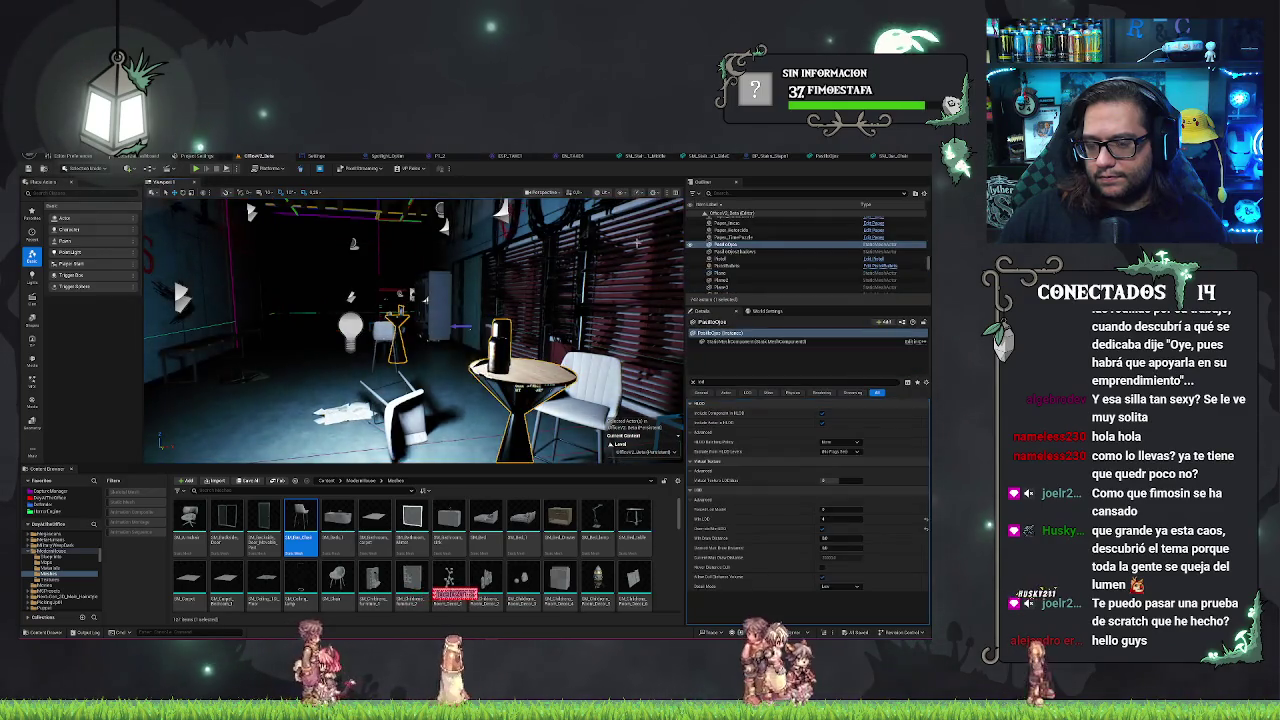
pyautogui.press('f')
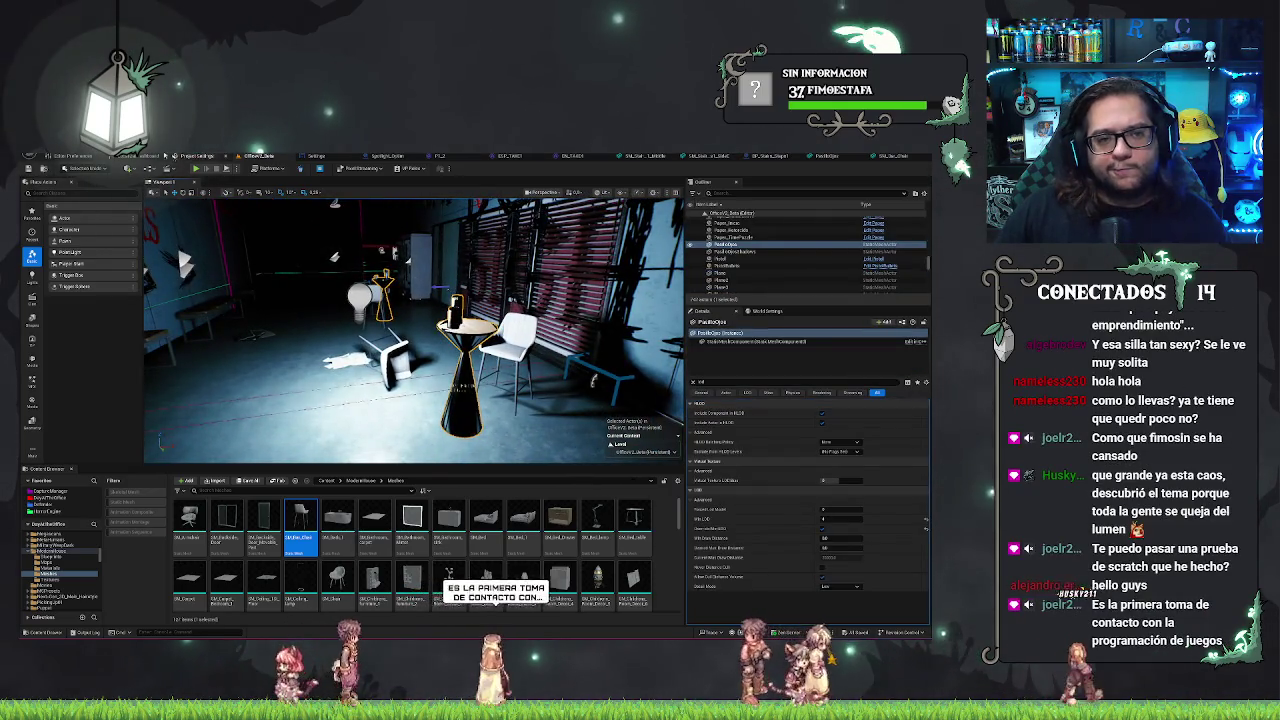
pyautogui.click(110, 166)
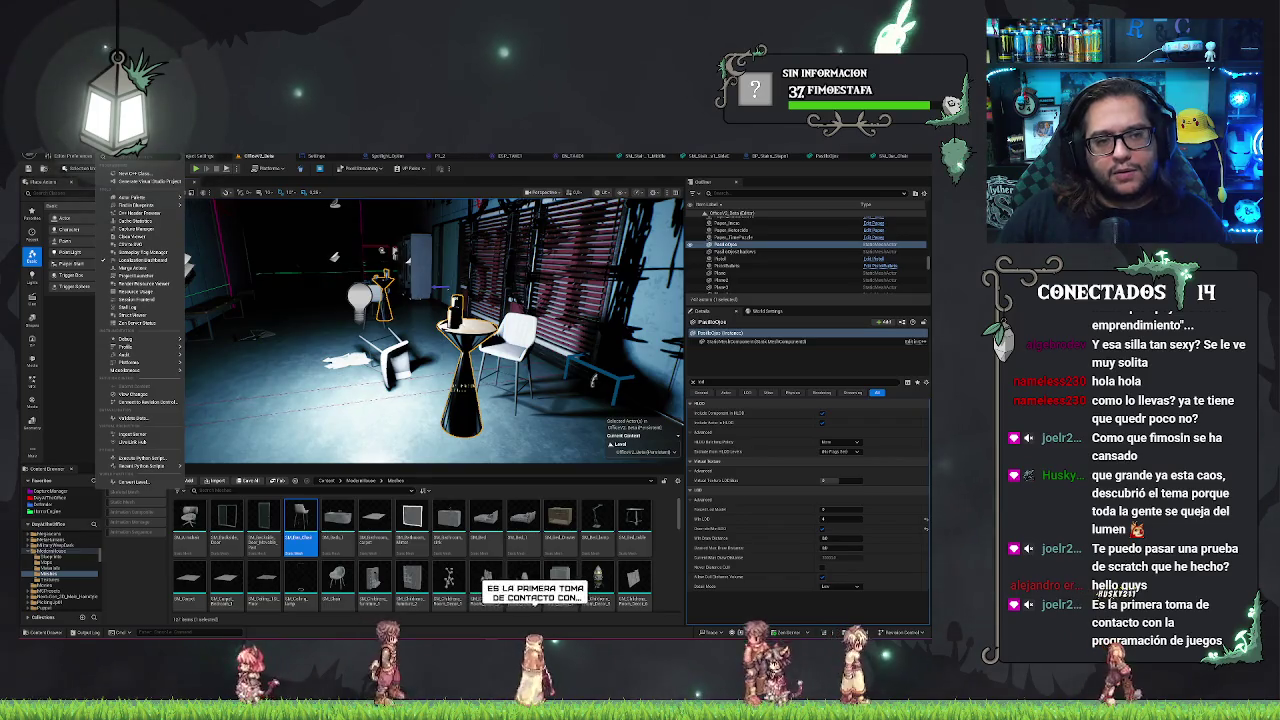
# - Open Merge Actors from Tools, expand its Settings list, and make the window taller and wider
pyautogui.click(155, 268)
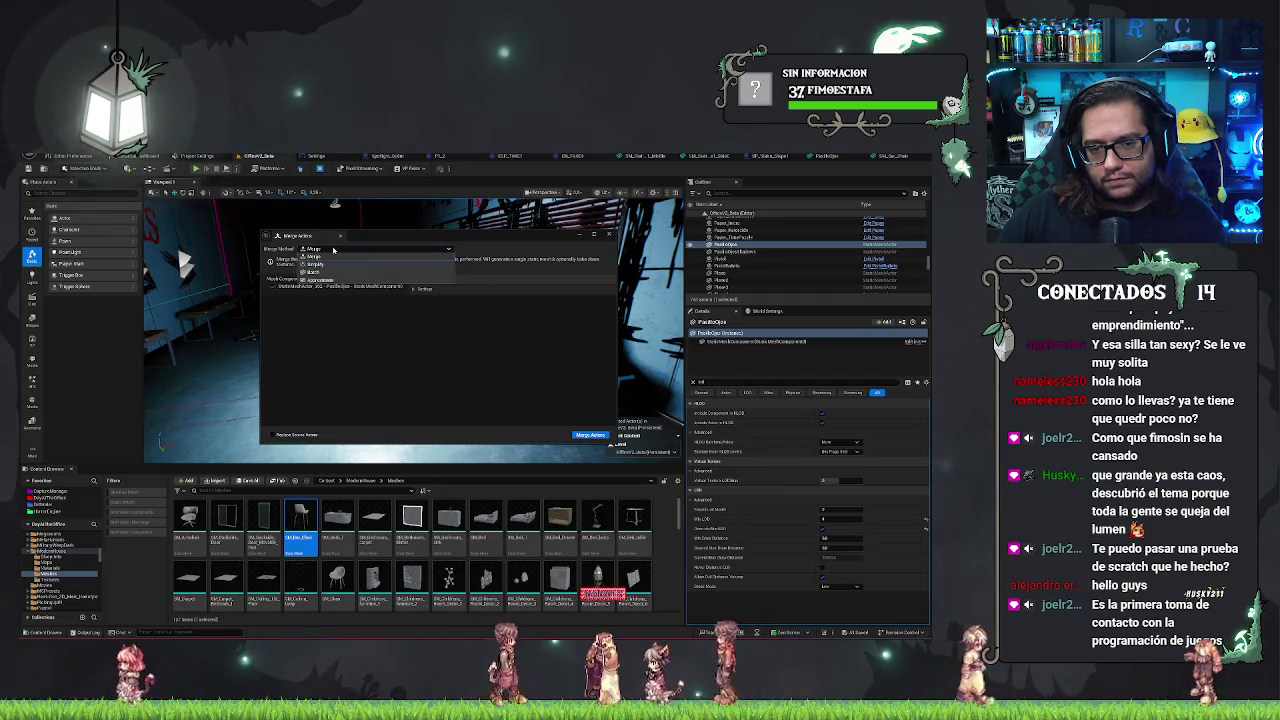
pyautogui.click(424, 290)
pyautogui.click(447, 278)
pyautogui.click(447, 278)
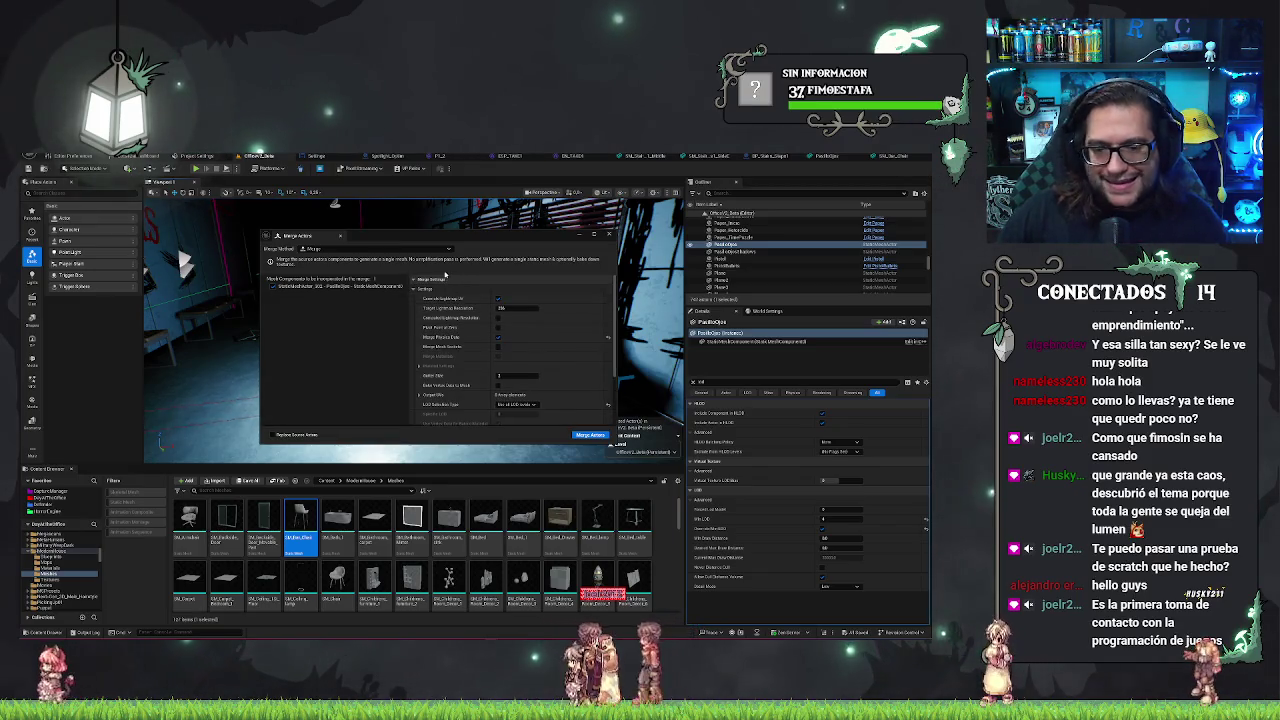
pyautogui.scroll(-1, 450, 285)
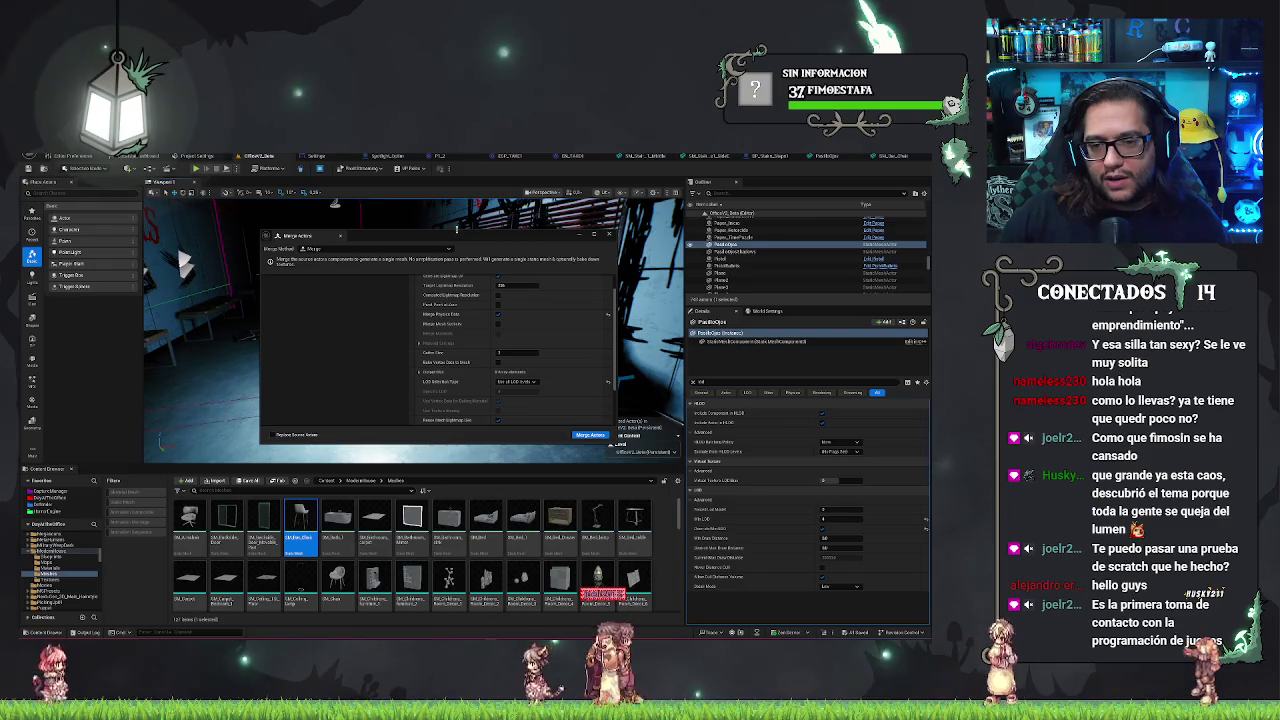
pyautogui.moveTo(456, 230); pyautogui.dragTo(440, 211)
pyautogui.moveTo(260, 277); pyautogui.dragTo(126, 277)
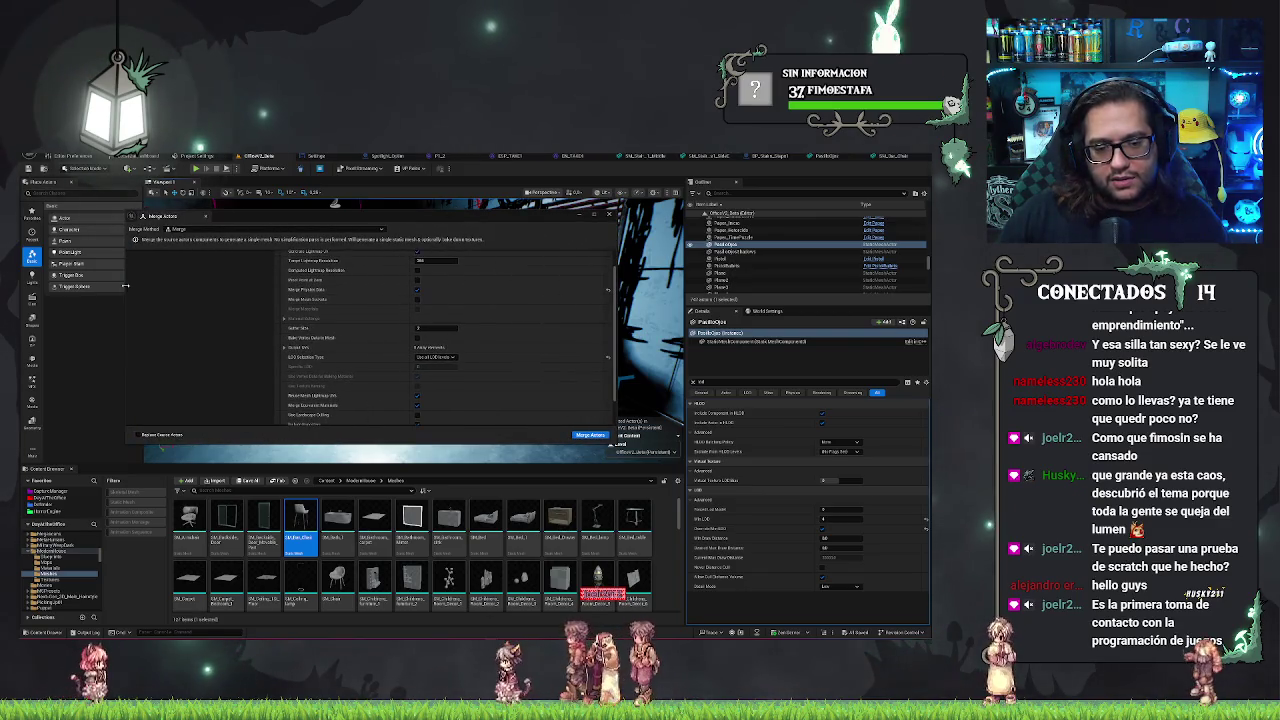
pyautogui.scroll(2, 417, 328)
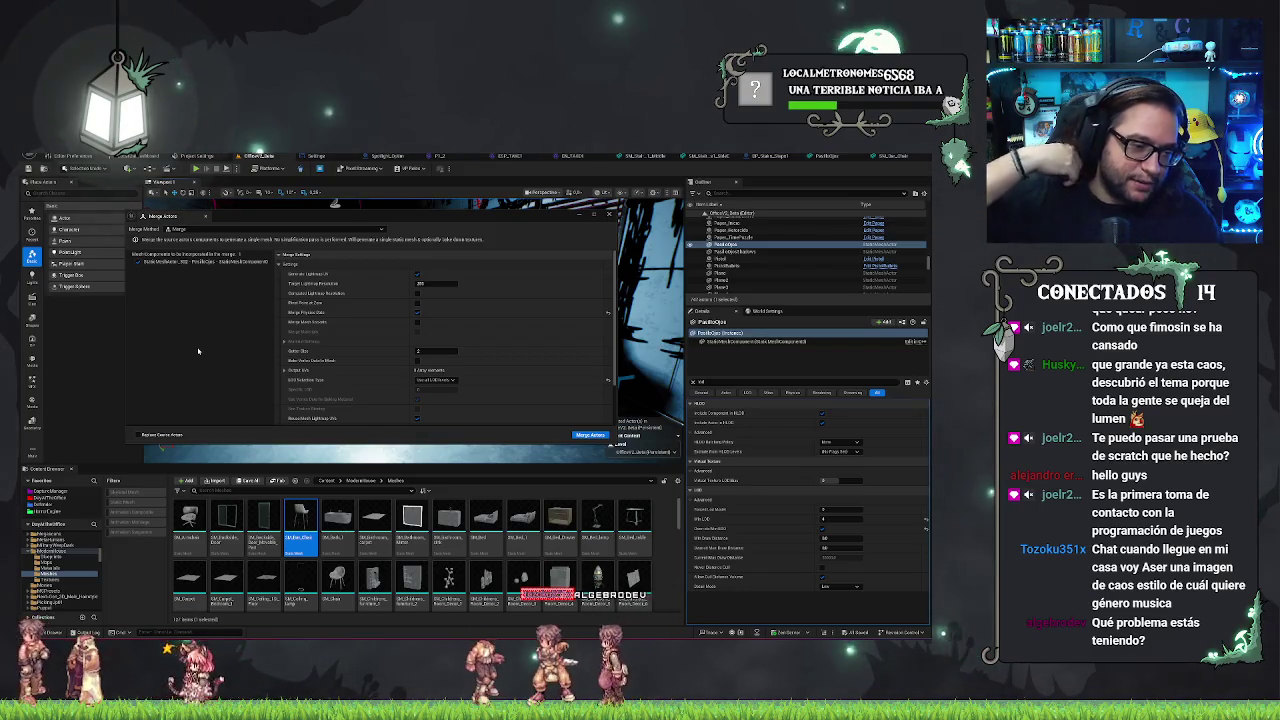
pyautogui.moveTo(400, 217)
pyautogui.mouseDown()
pyautogui.moveTo(459, 259)
pyautogui.moveTo(408, 218)
pyautogui.mouseUp()
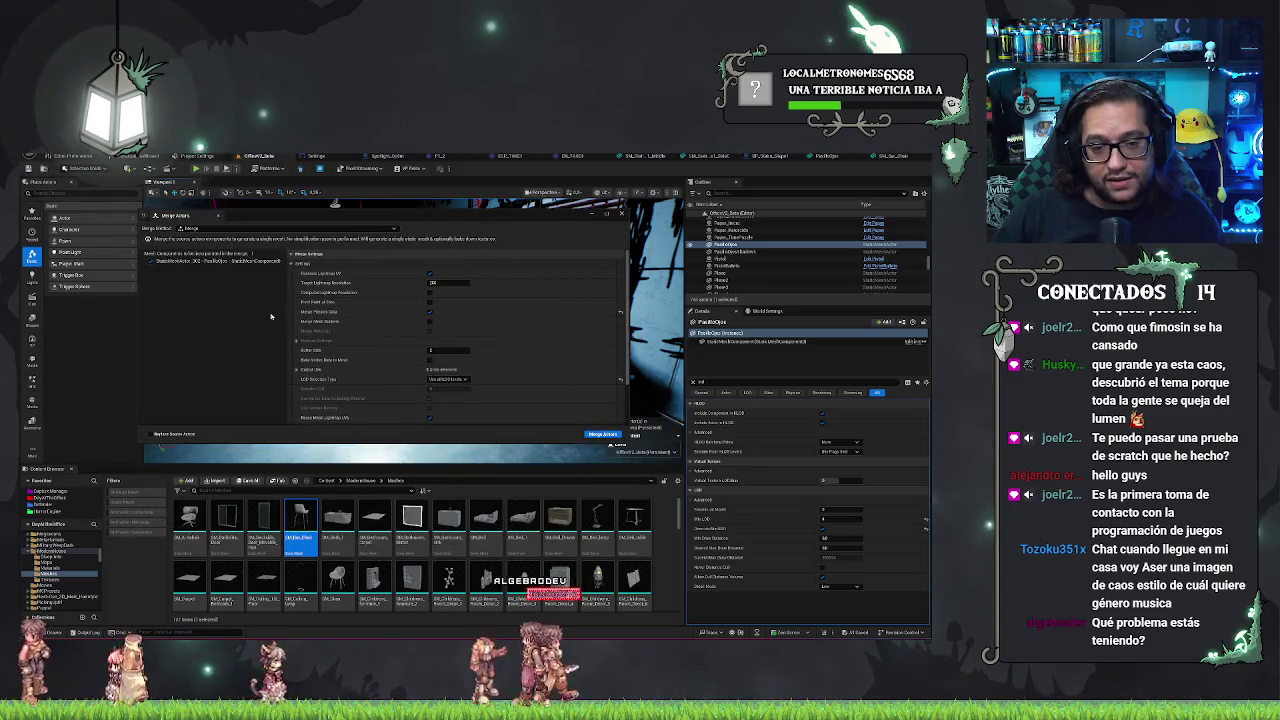
pyautogui.scroll(-1, 341, 310)
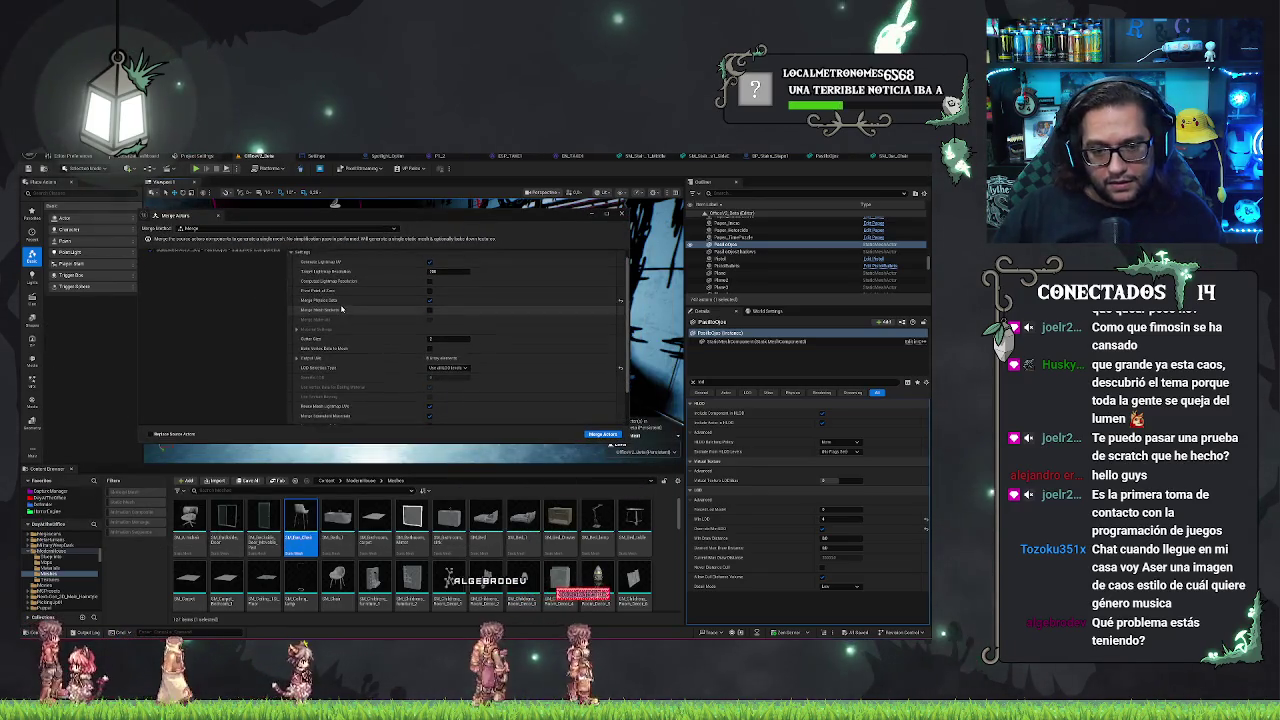
pyautogui.scroll(-3, 341, 310)
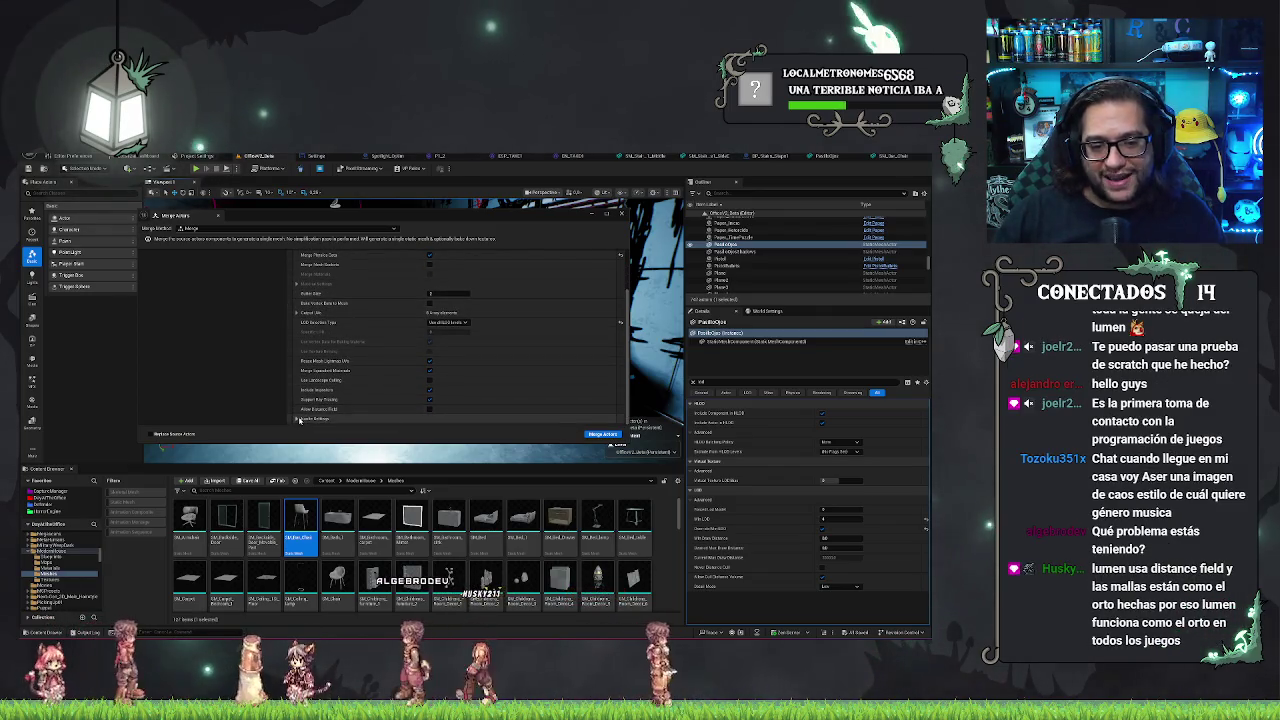
pyautogui.moveTo(312, 412)
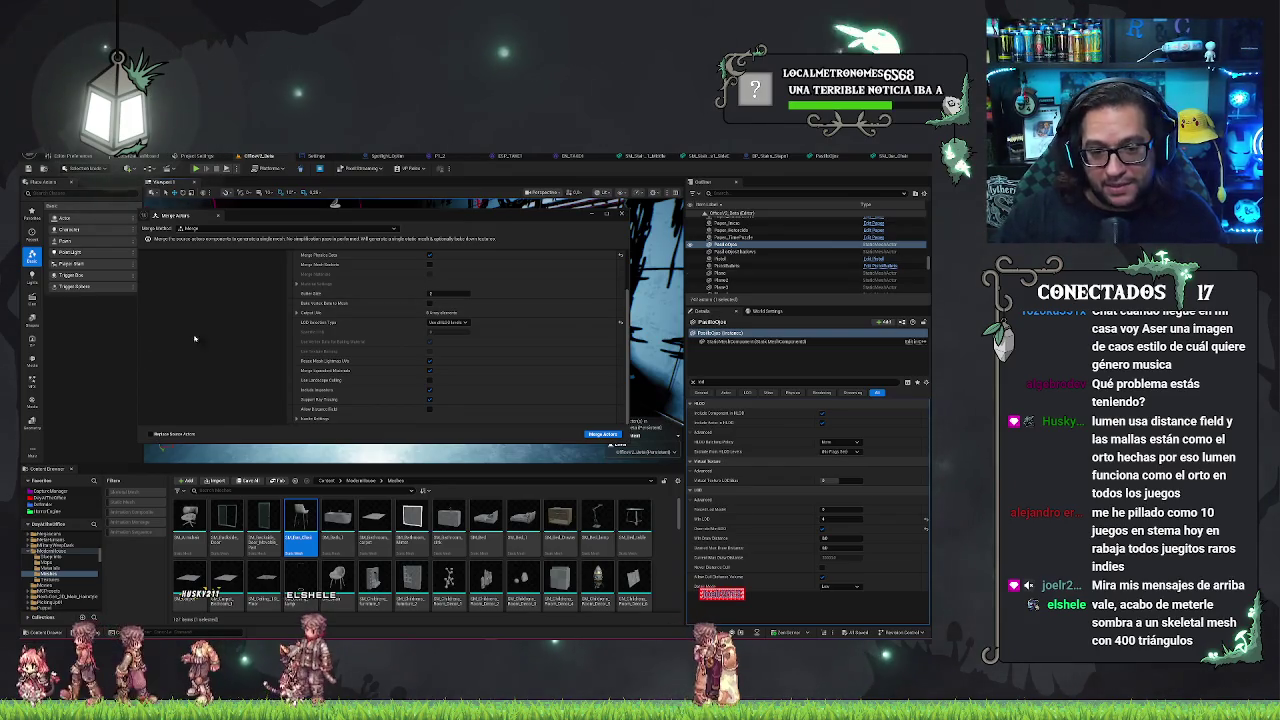
pyautogui.moveTo(388, 218); pyautogui.dragTo(398, 221)
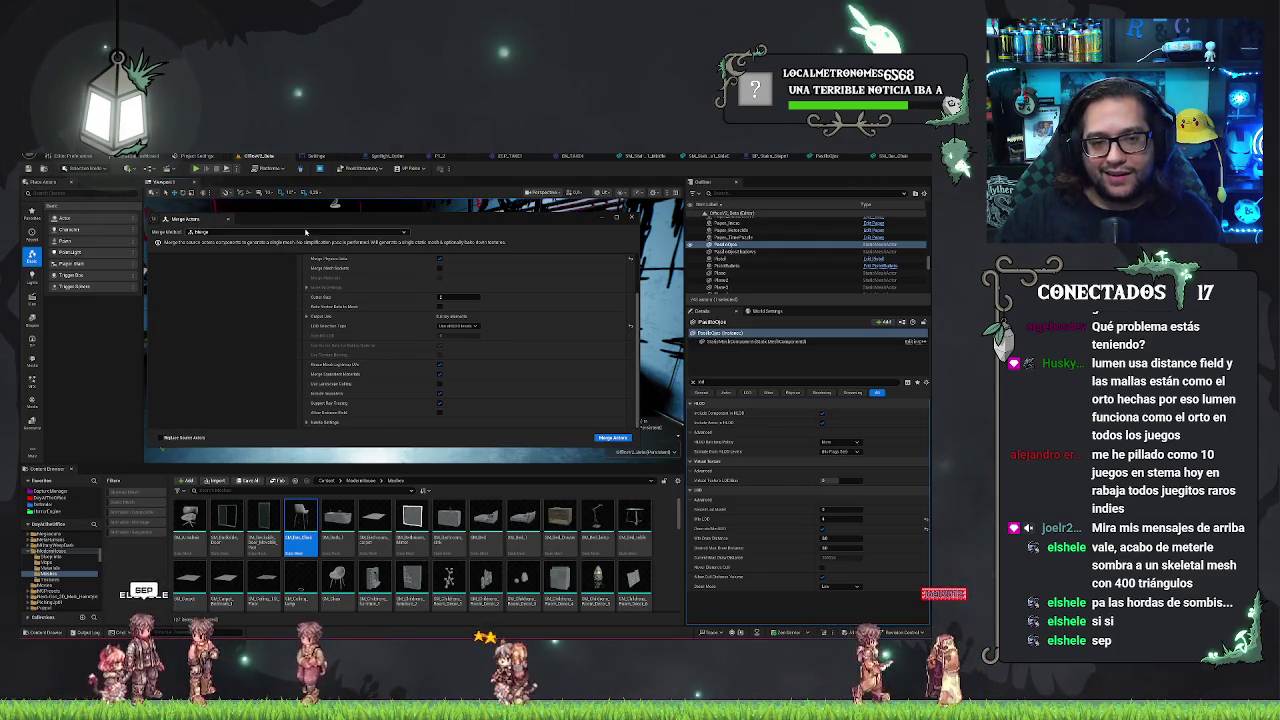
pyautogui.moveTo(296, 224); pyautogui.dragTo(292, 220)
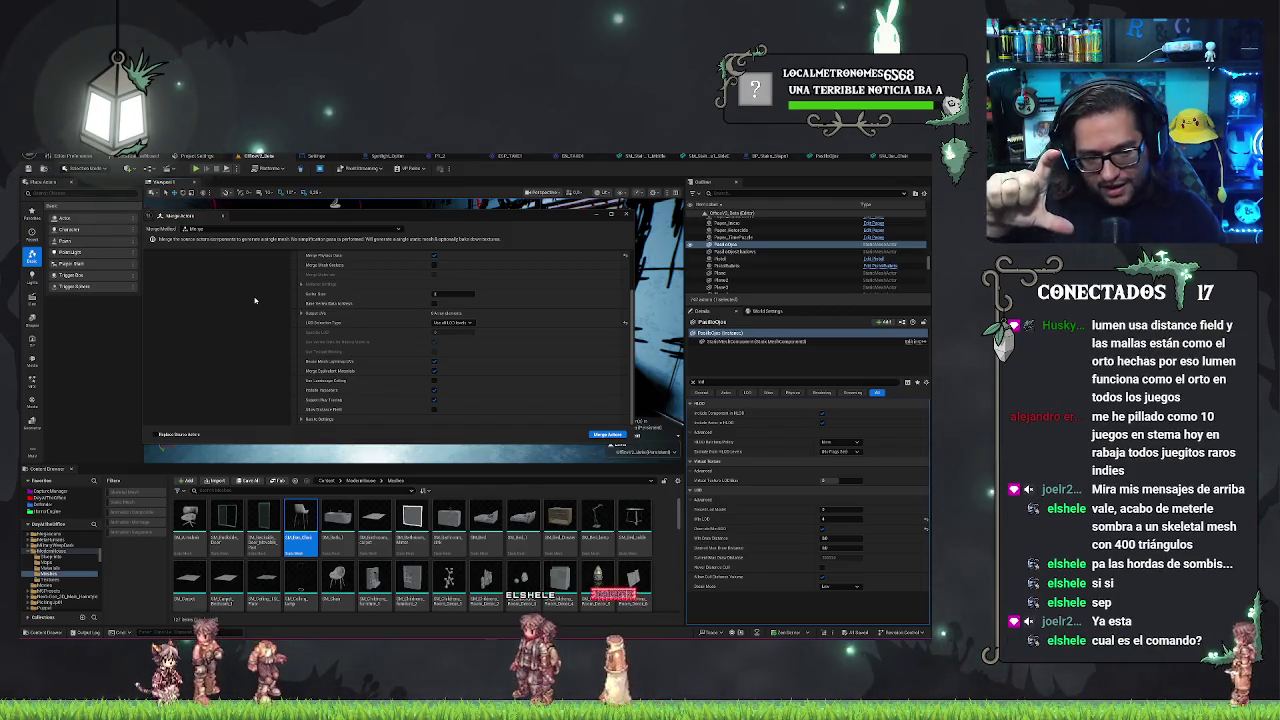
pyautogui.click(173, 632)
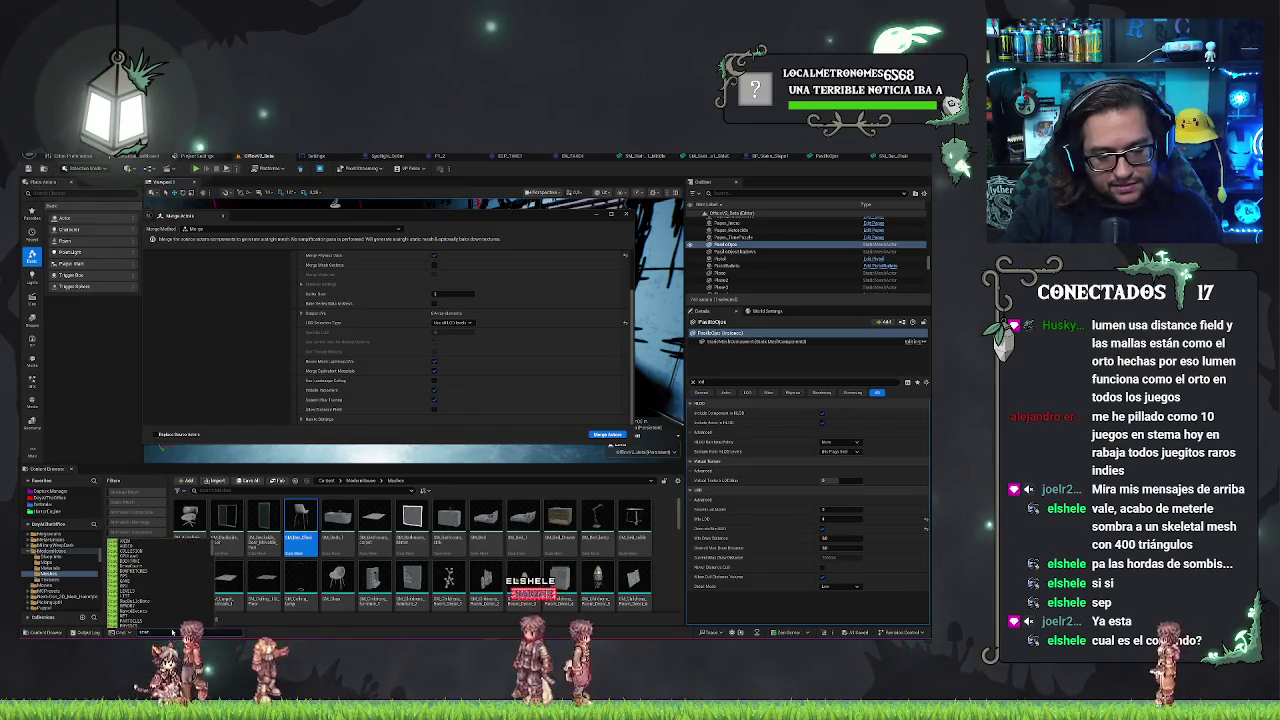
pyautogui.press('Return')
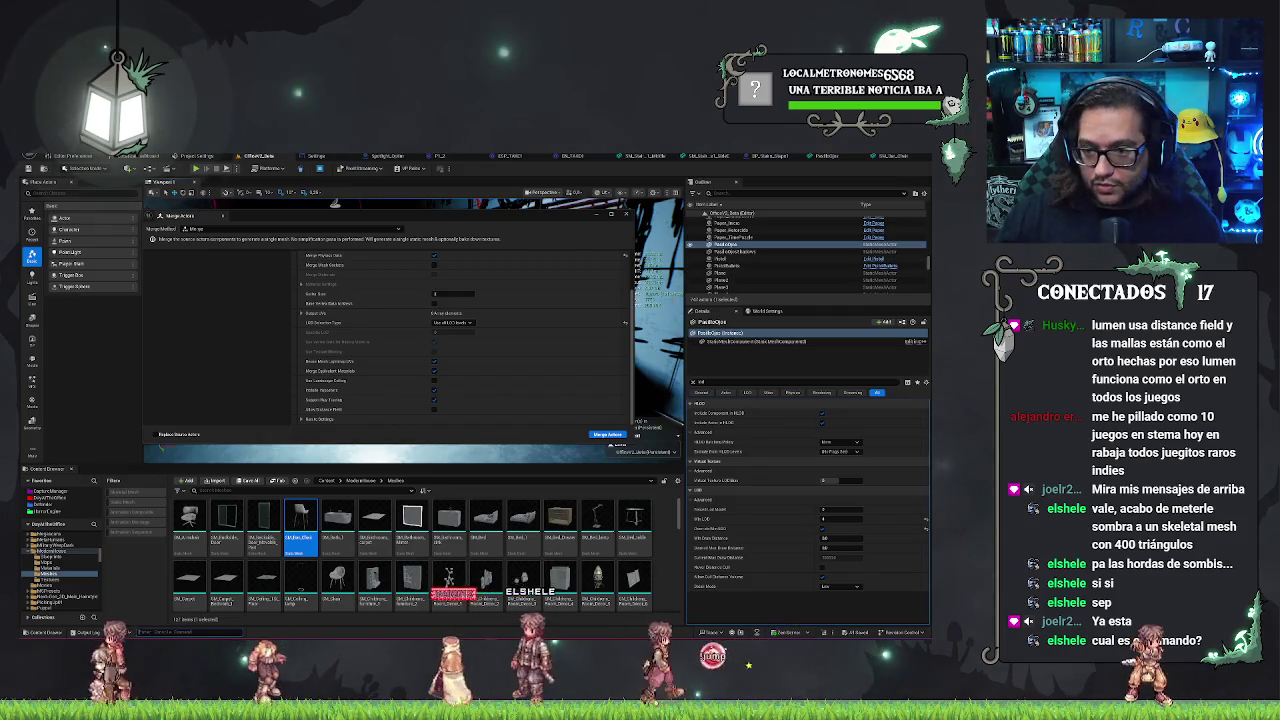
pyautogui.moveTo(565, 224); pyautogui.dragTo(548, 221)
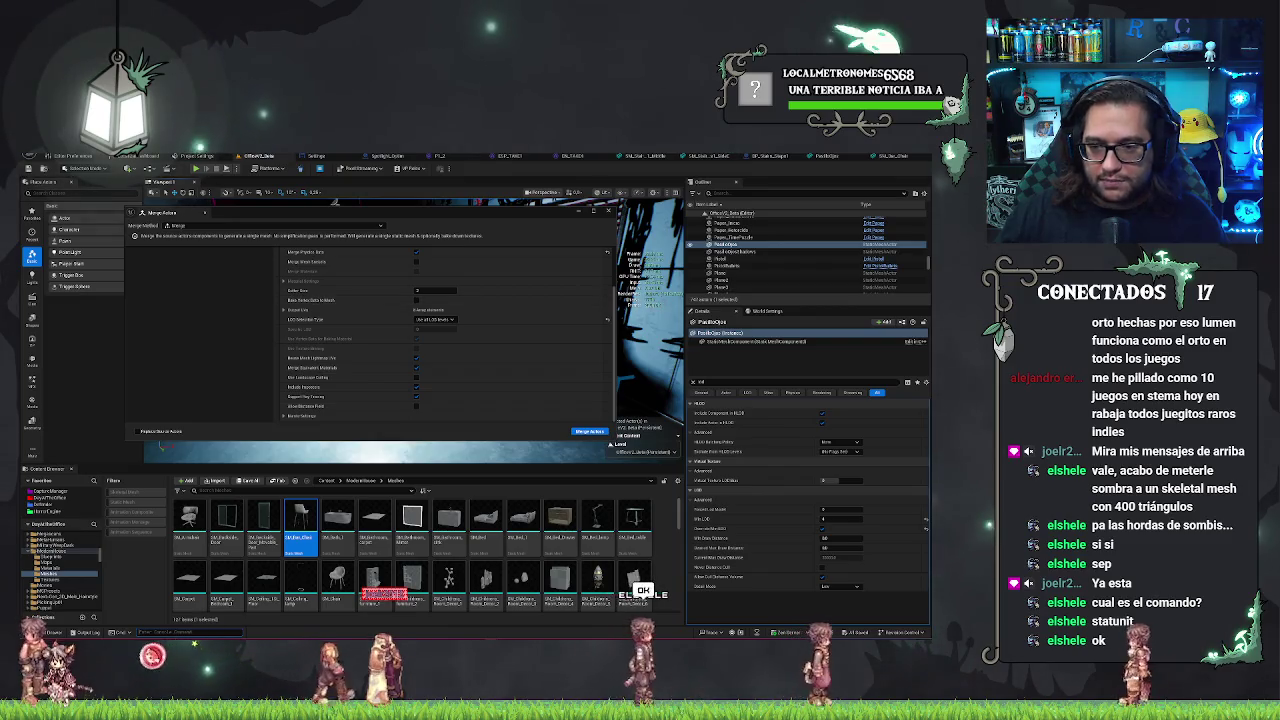
pyautogui.moveTo(502, 220)
pyautogui.mouseDown()
pyautogui.moveTo(521, 228)
pyautogui.moveTo(513, 220)
pyautogui.mouseUp()
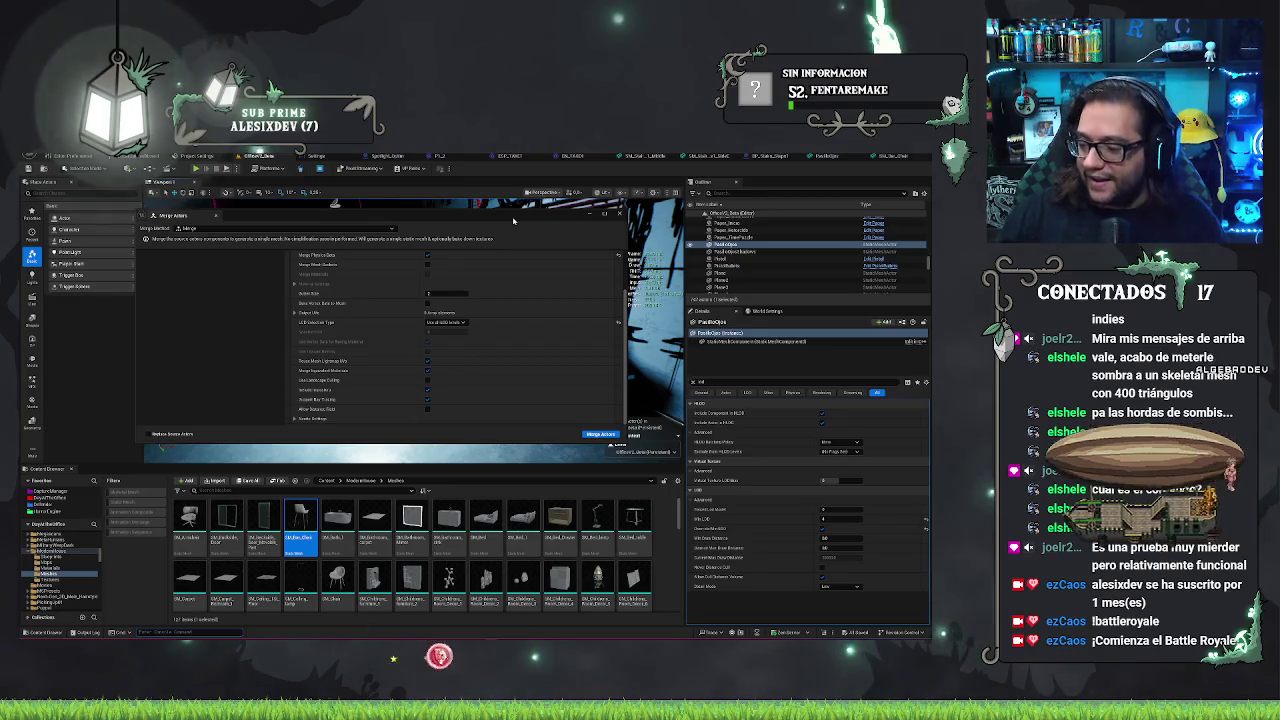
pyautogui.moveTo(512, 226); pyautogui.dragTo(502, 215)
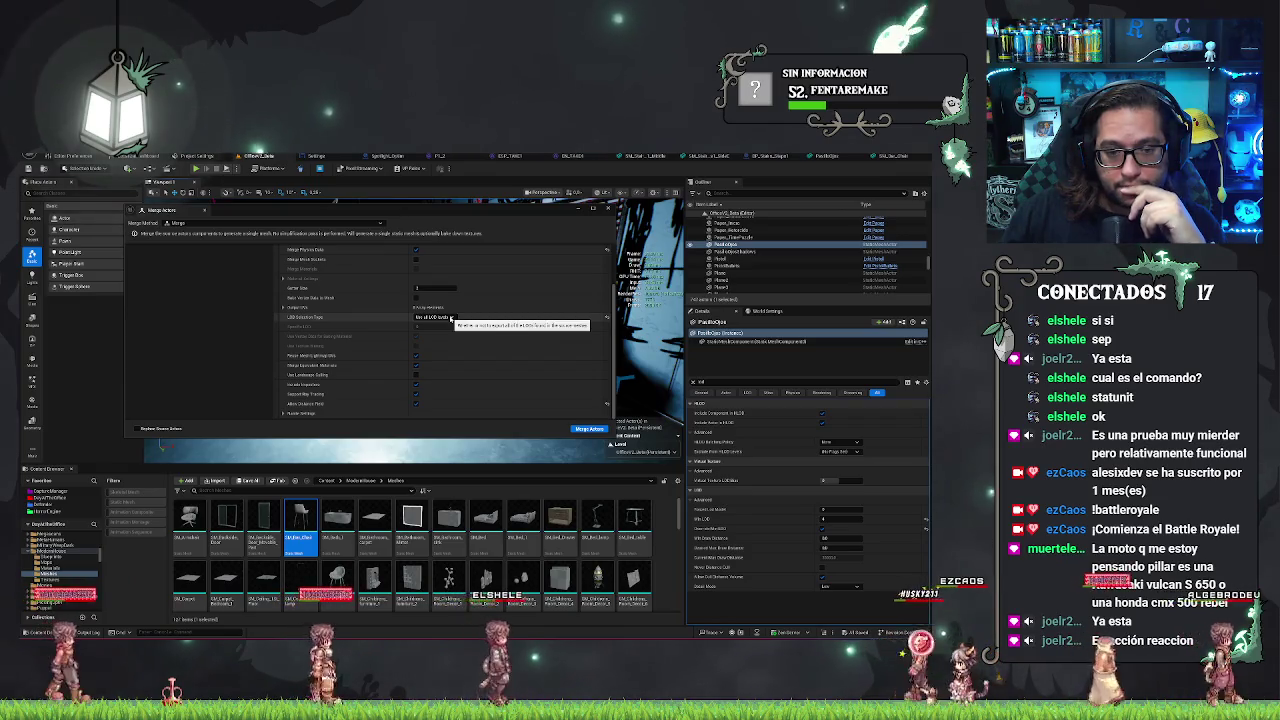
pyautogui.click(452, 318)
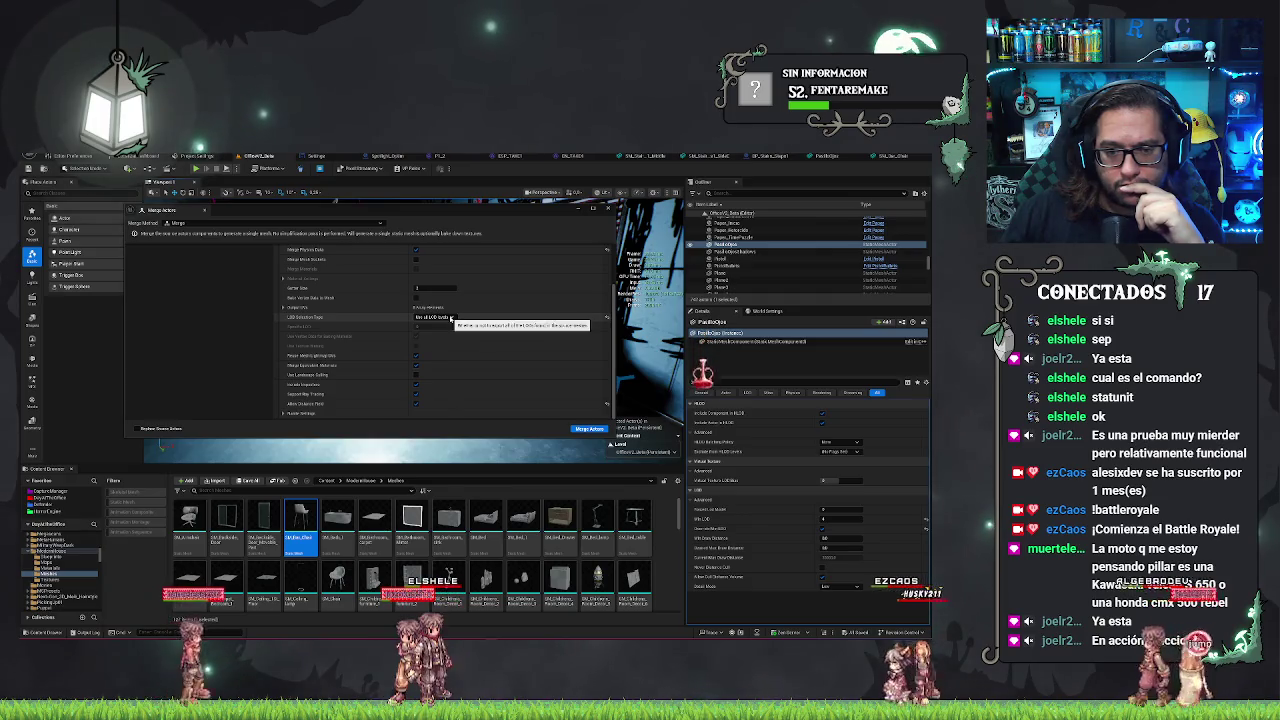
# - Open the LOD selection options and scroll through the merge settings to review them
pyautogui.click(452, 318)
pyautogui.scroll(1, 340, 330)
pyautogui.scroll(2, 340, 330)
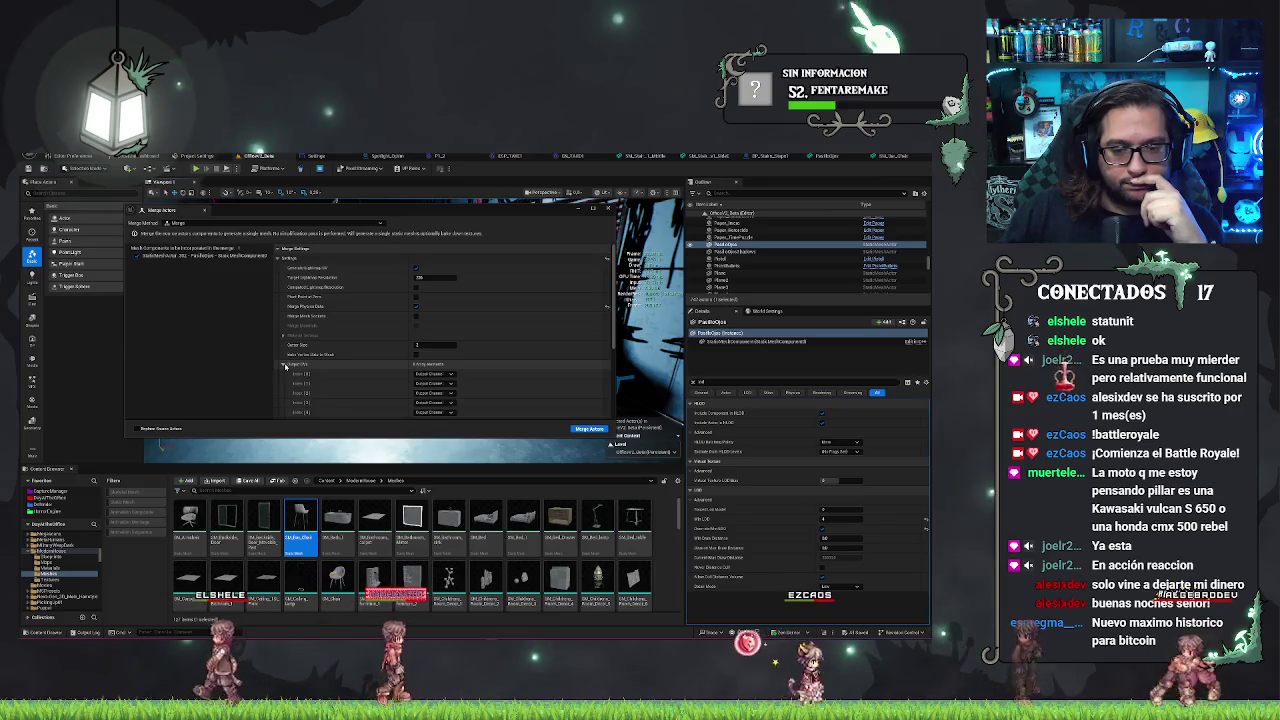
pyautogui.scroll(-3, 331, 347)
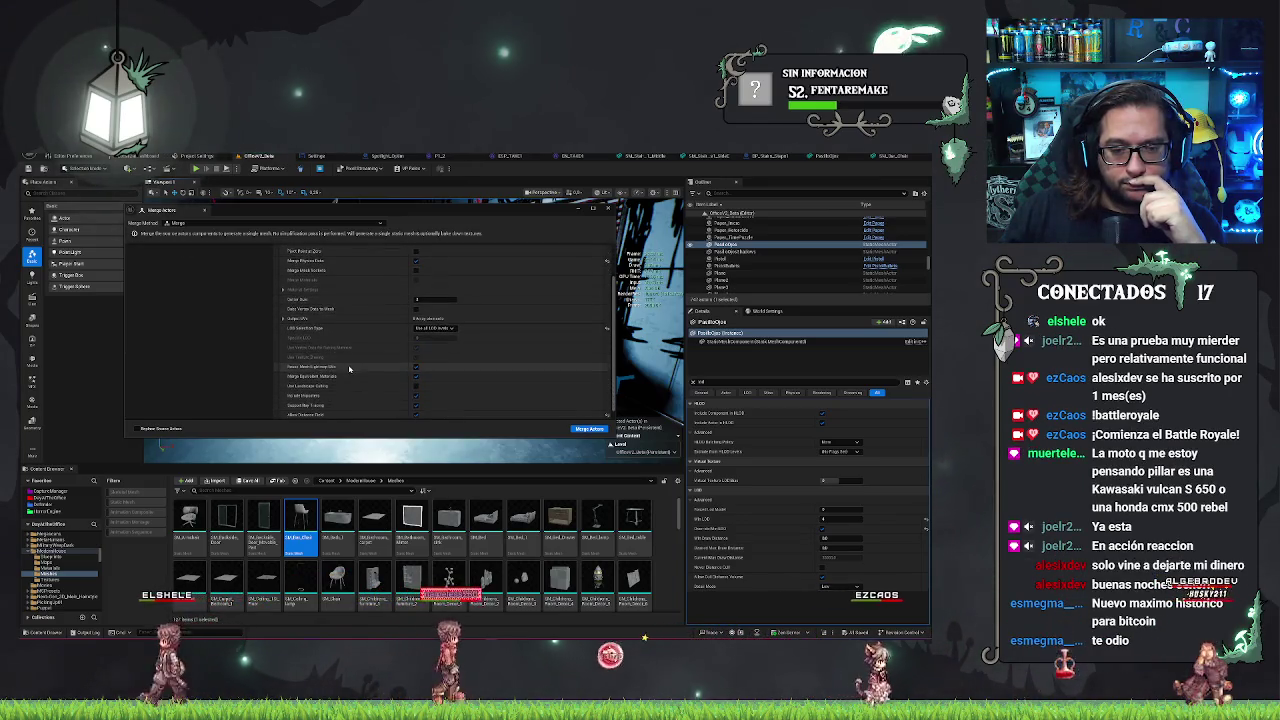
pyautogui.scroll(-5, 311, 360)
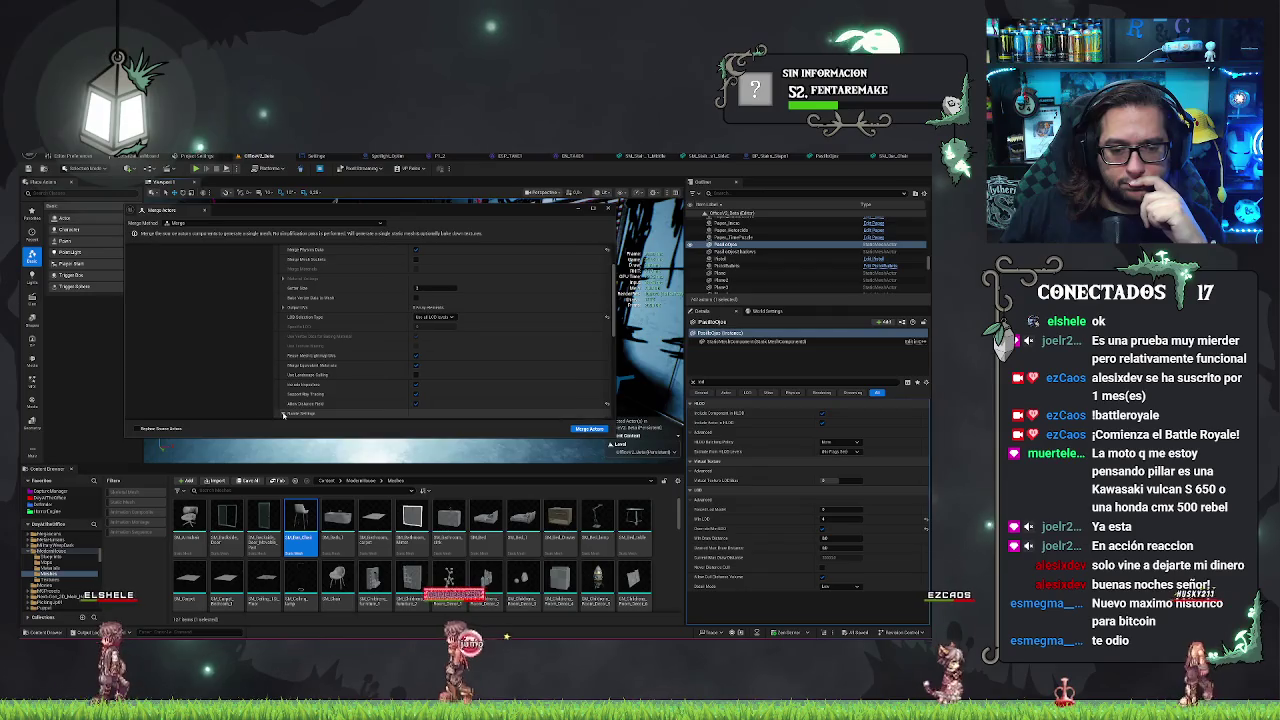
pyautogui.scroll(-3, 341, 358)
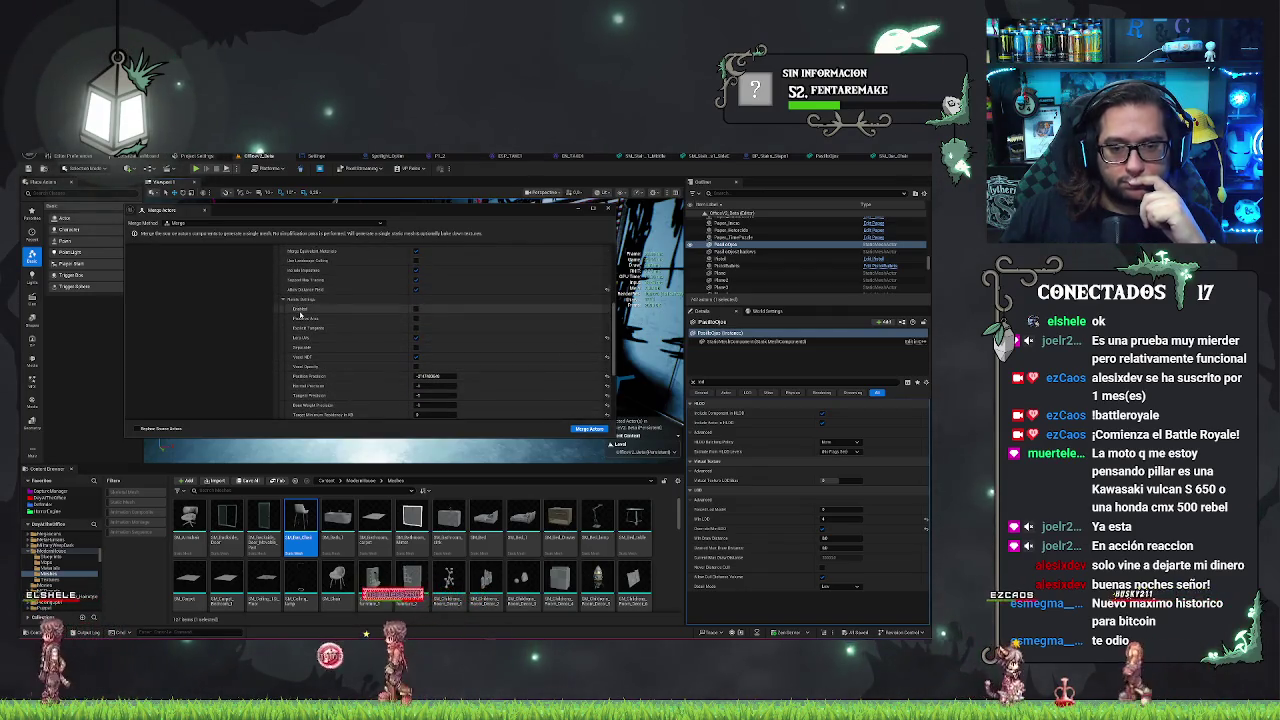
pyautogui.scroll(5, 297, 341)
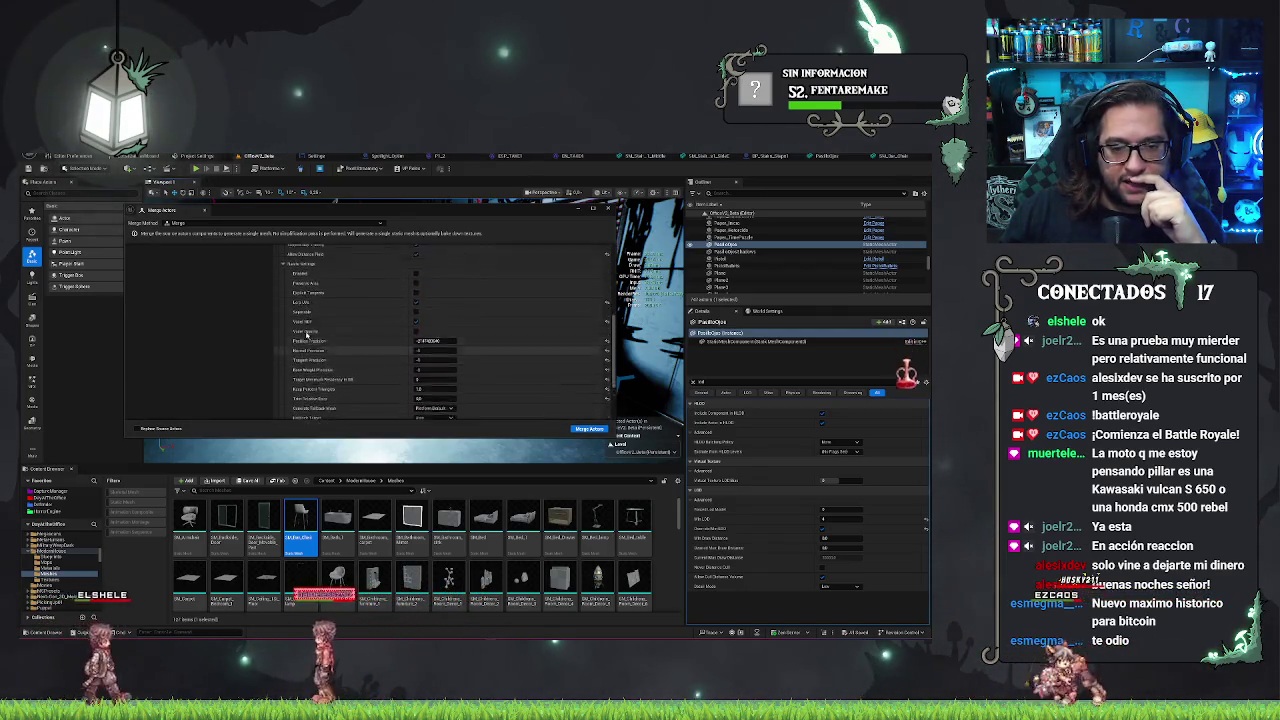
pyautogui.scroll(5, 295, 340)
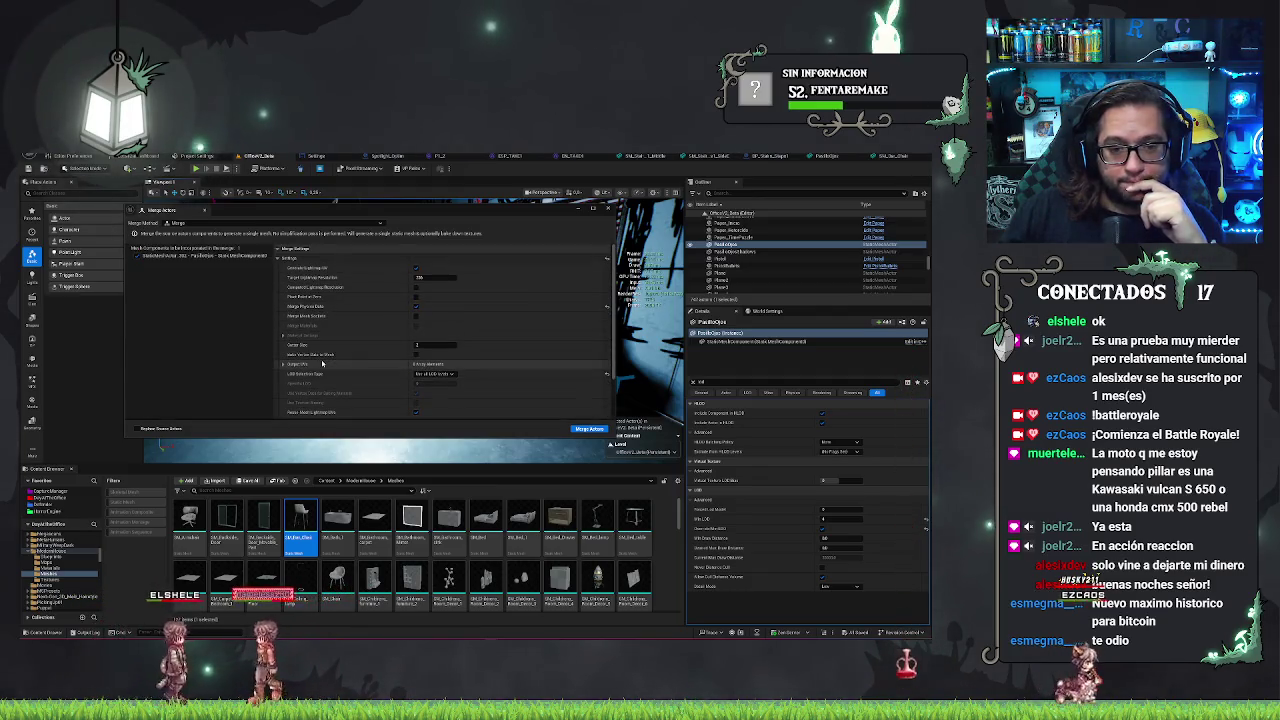
pyautogui.scroll(-1, 288, 328)
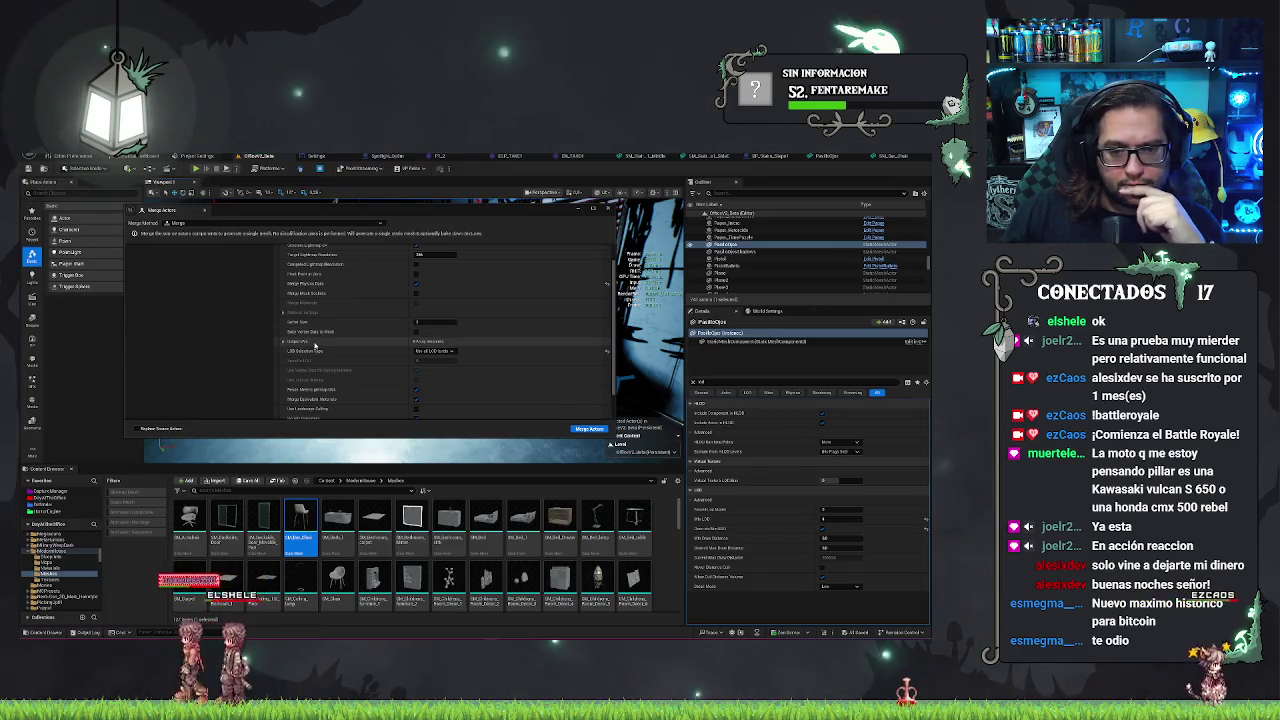
# - Keep LOD Selection Type on 'Use all LOD levels' and launch the merge
pyautogui.click(457, 352)
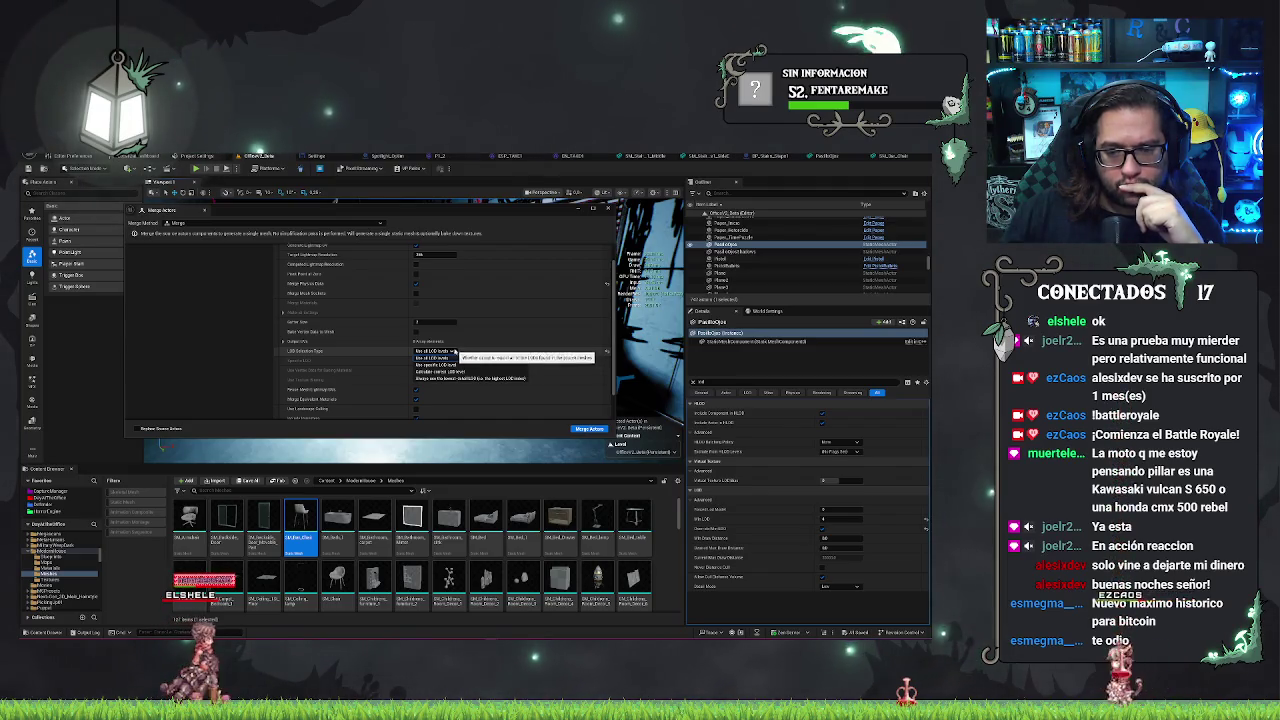
pyautogui.click(440, 357)
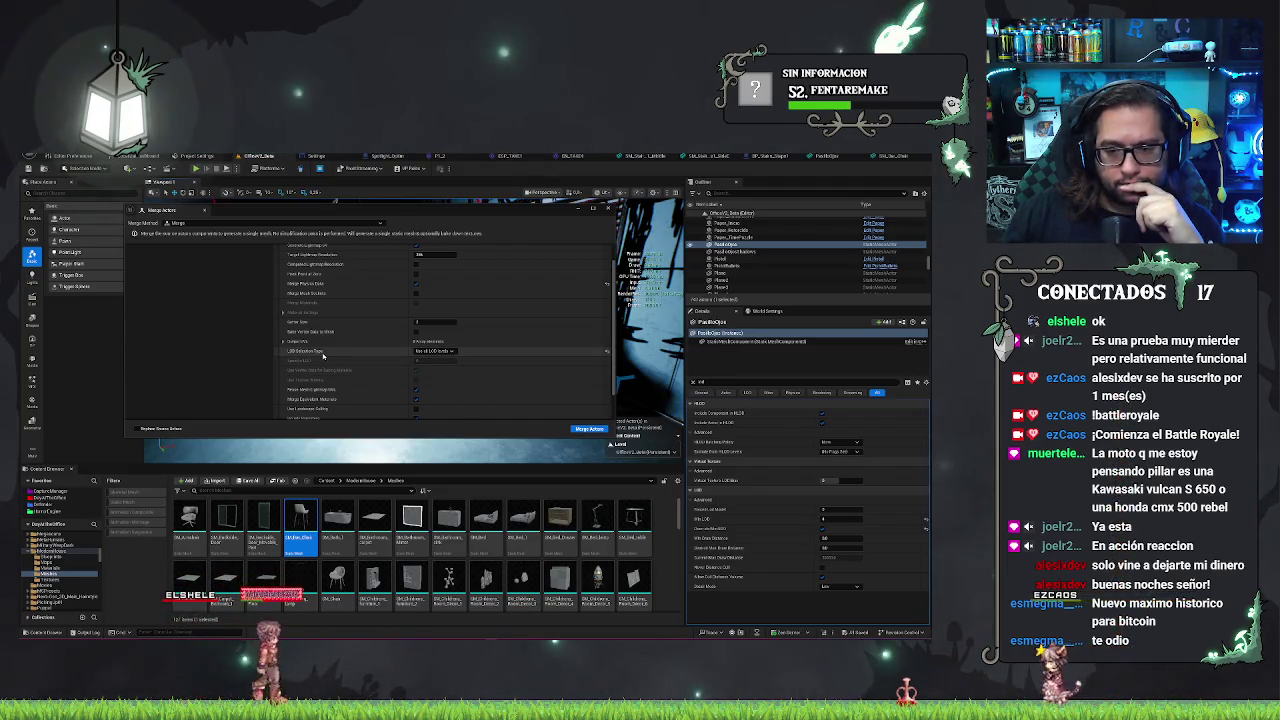
pyautogui.scroll(2, 326, 355)
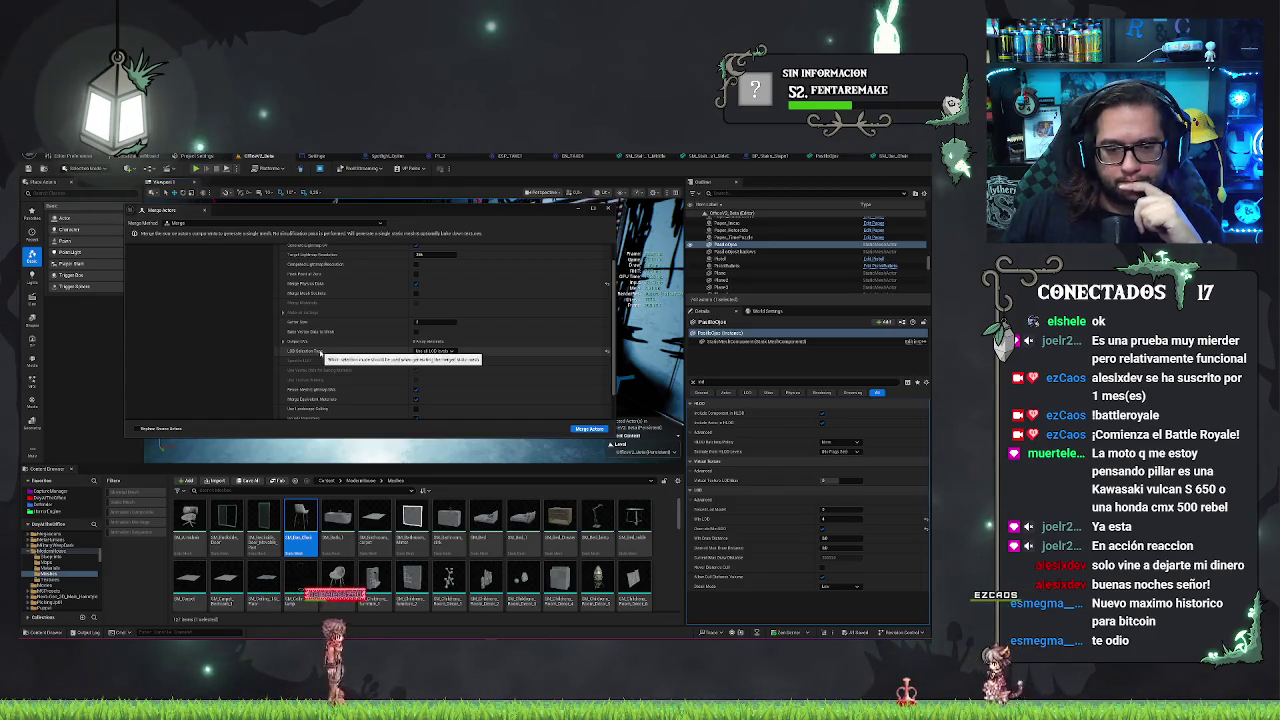
pyautogui.scroll(2, 318, 373)
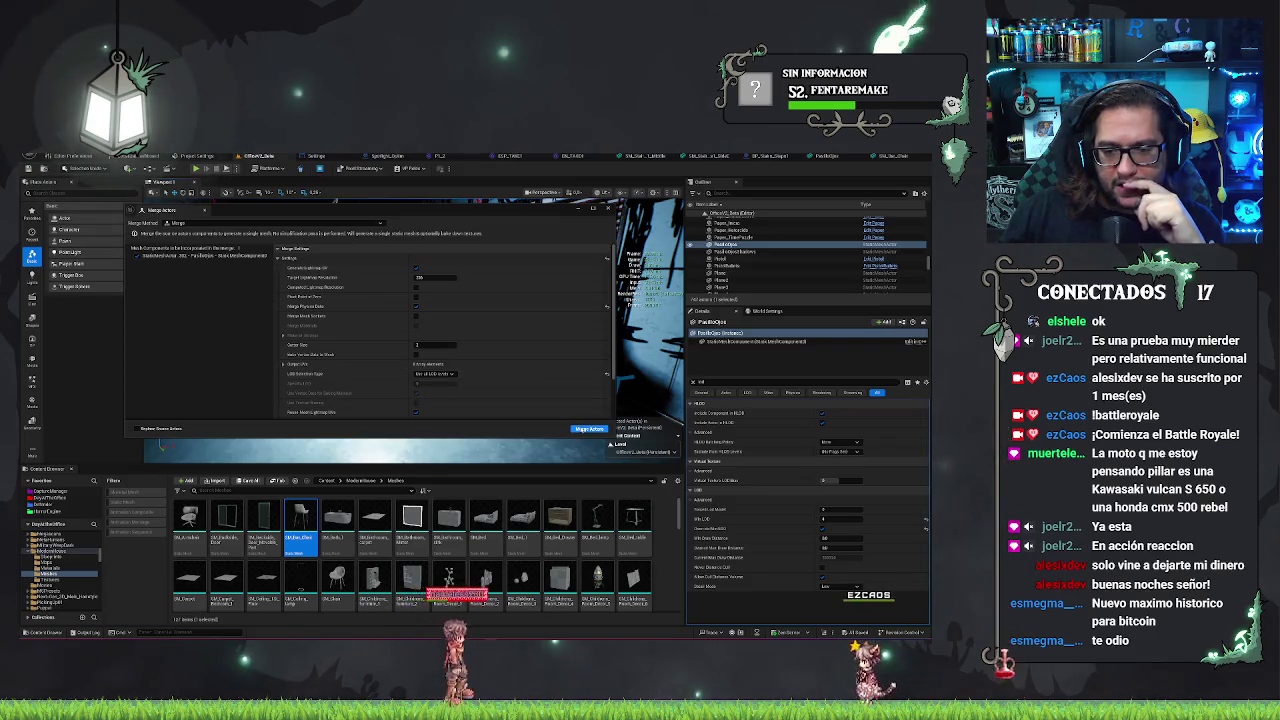
pyautogui.click(589, 429)
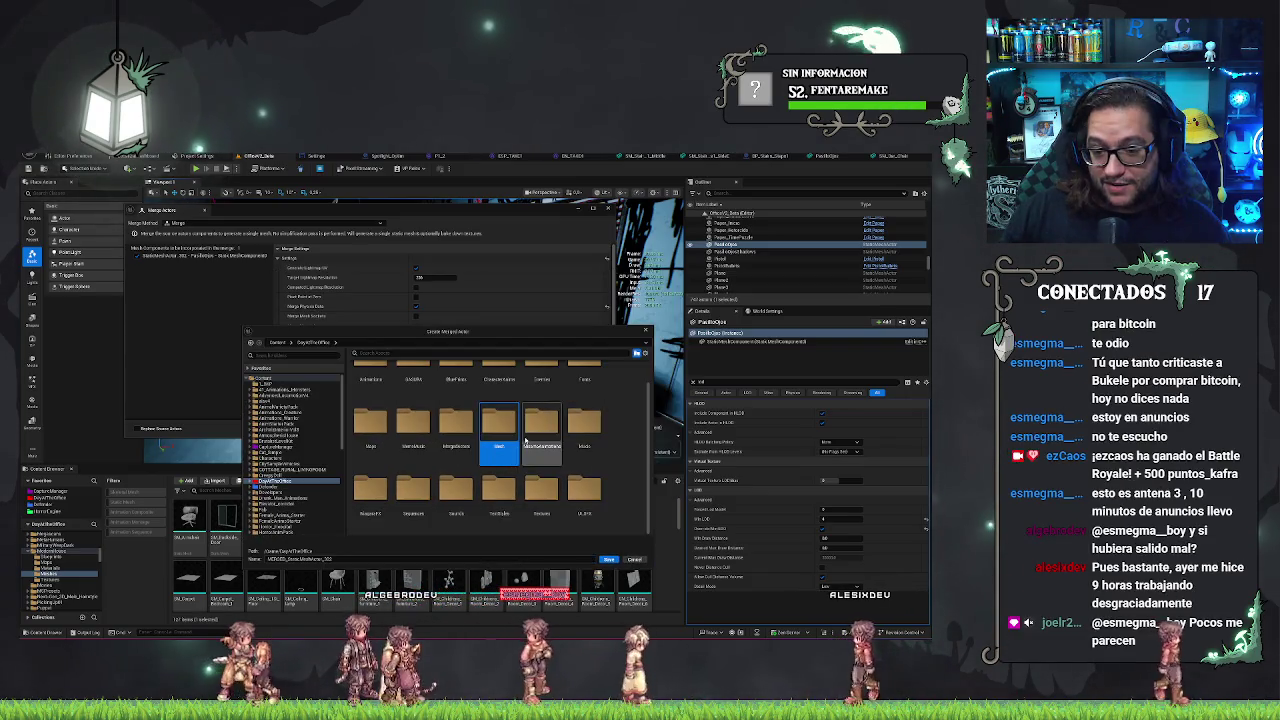
# - Save the merged mesh under an edited name in DayAtTheOffice/MergedActors
pyautogui.click(314, 342)
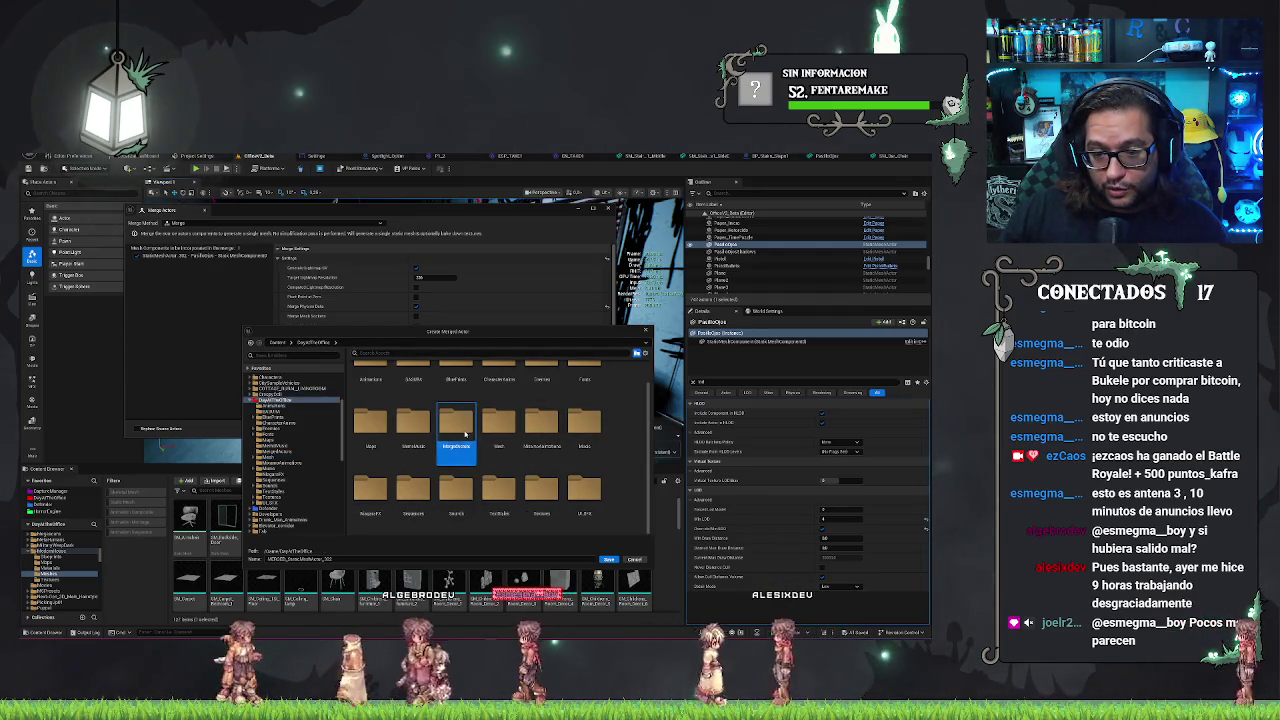
pyautogui.doubleClick(540, 428)
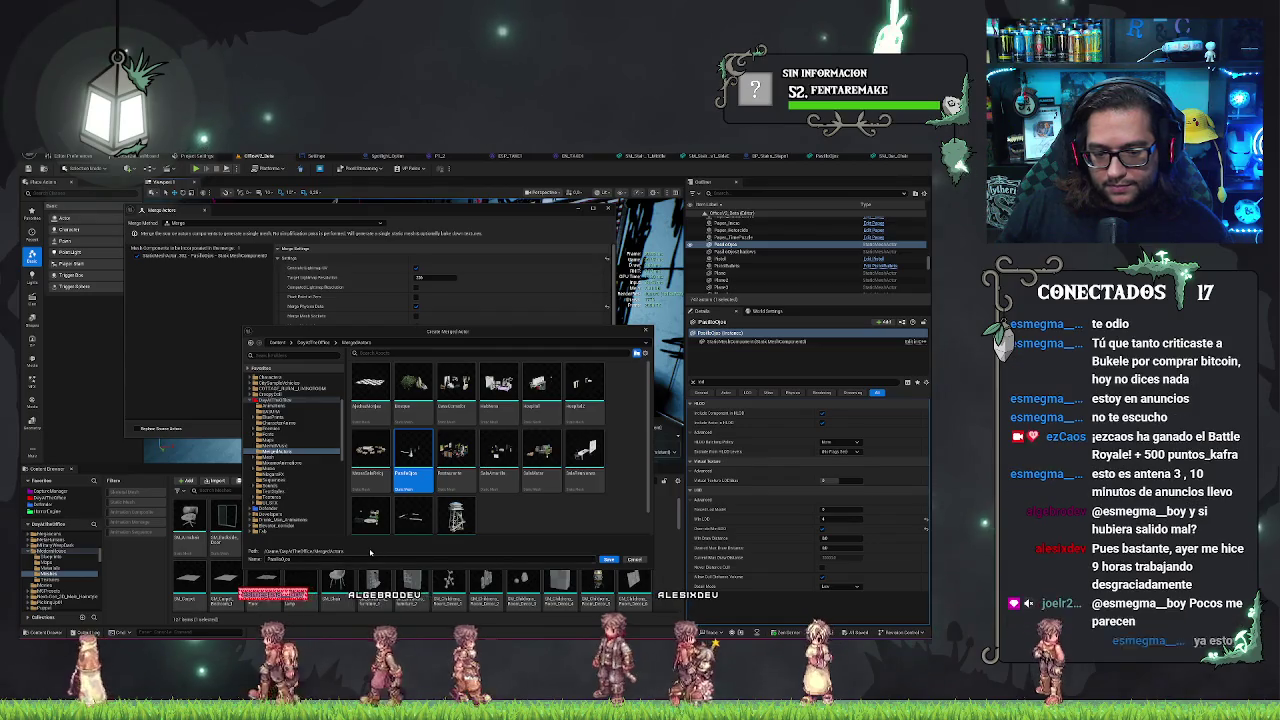
pyautogui.click(300, 559)
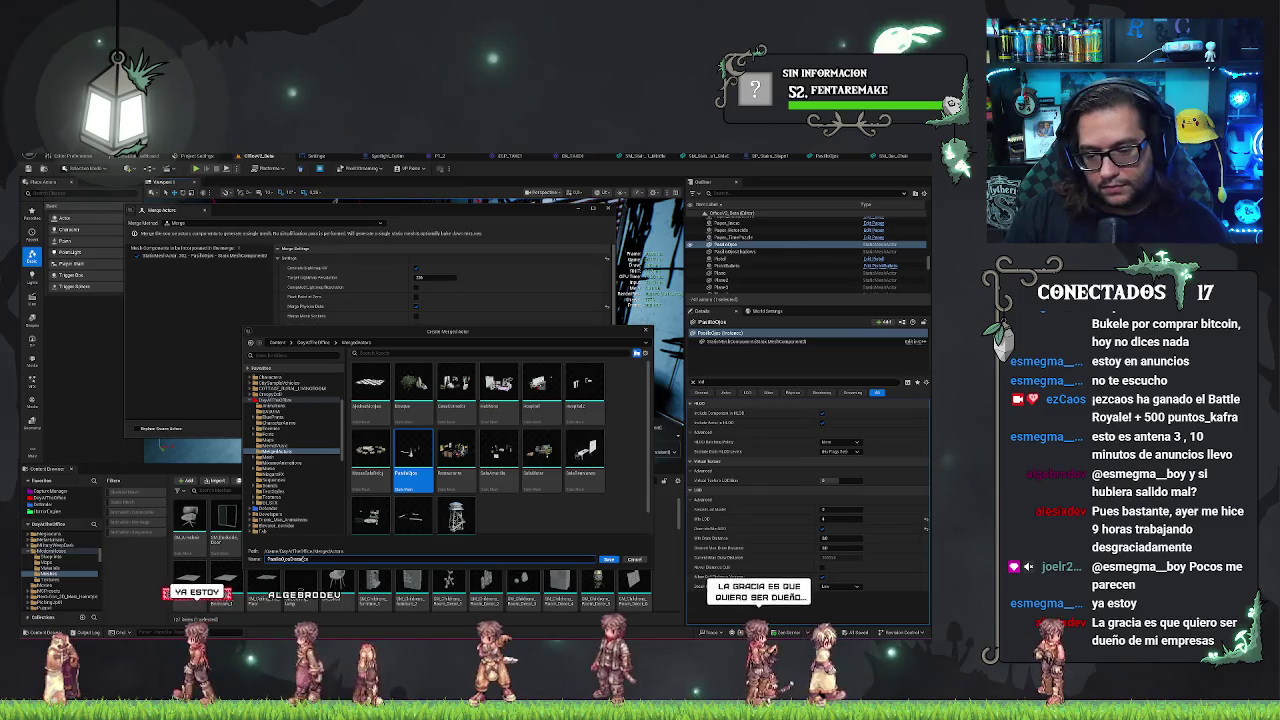
pyautogui.press('Return')
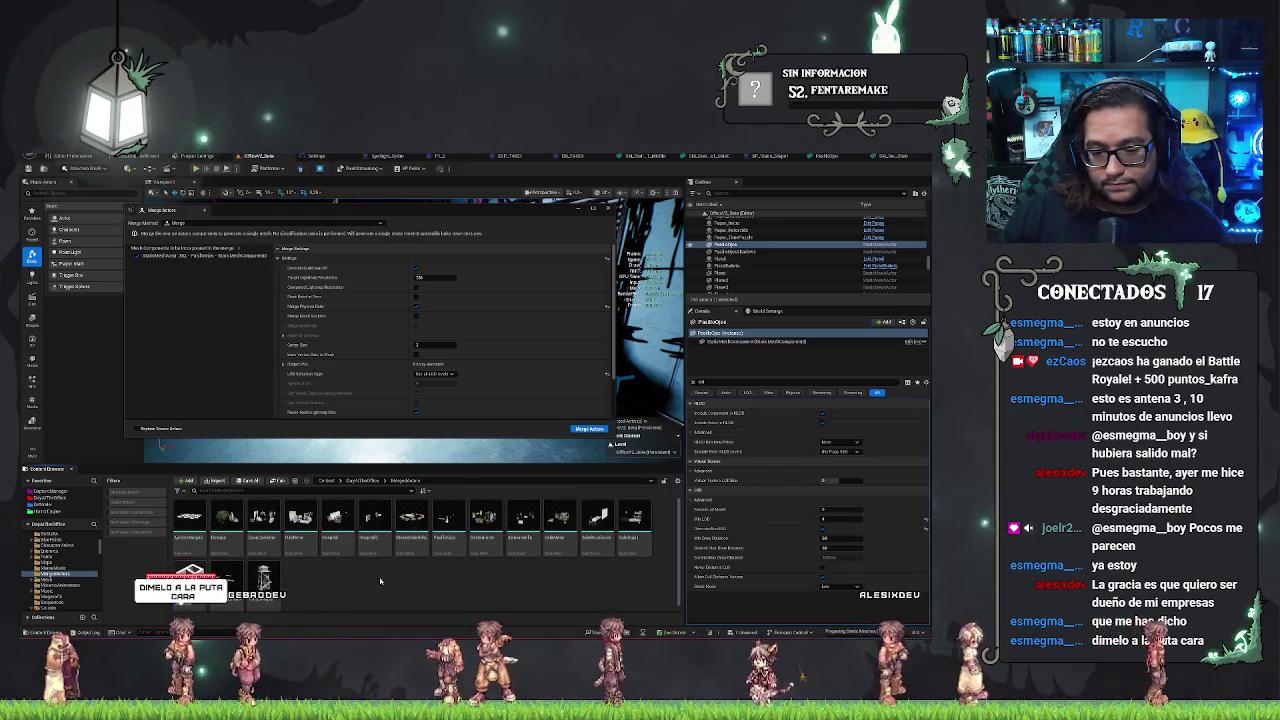
pyautogui.click(608, 208)
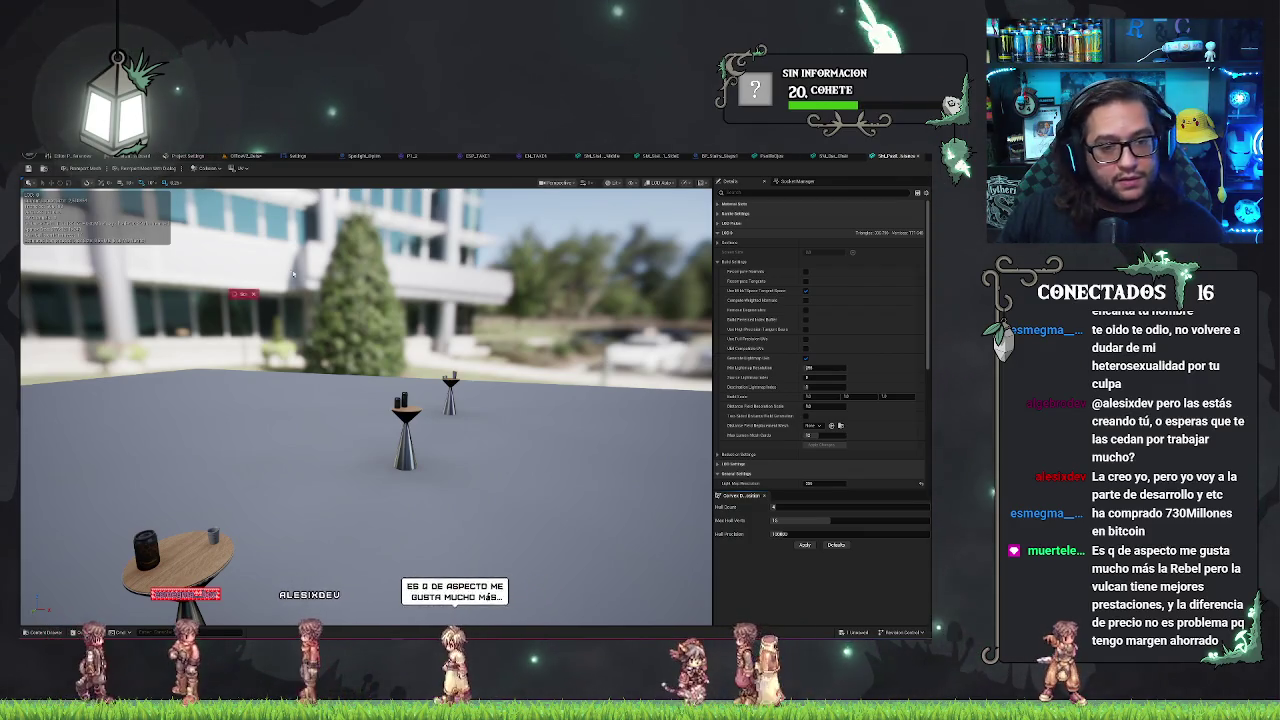
# - Switch to the browser showing the Scratch project 'prueba'
pyautogui.hotkey('alt', 'Tab')
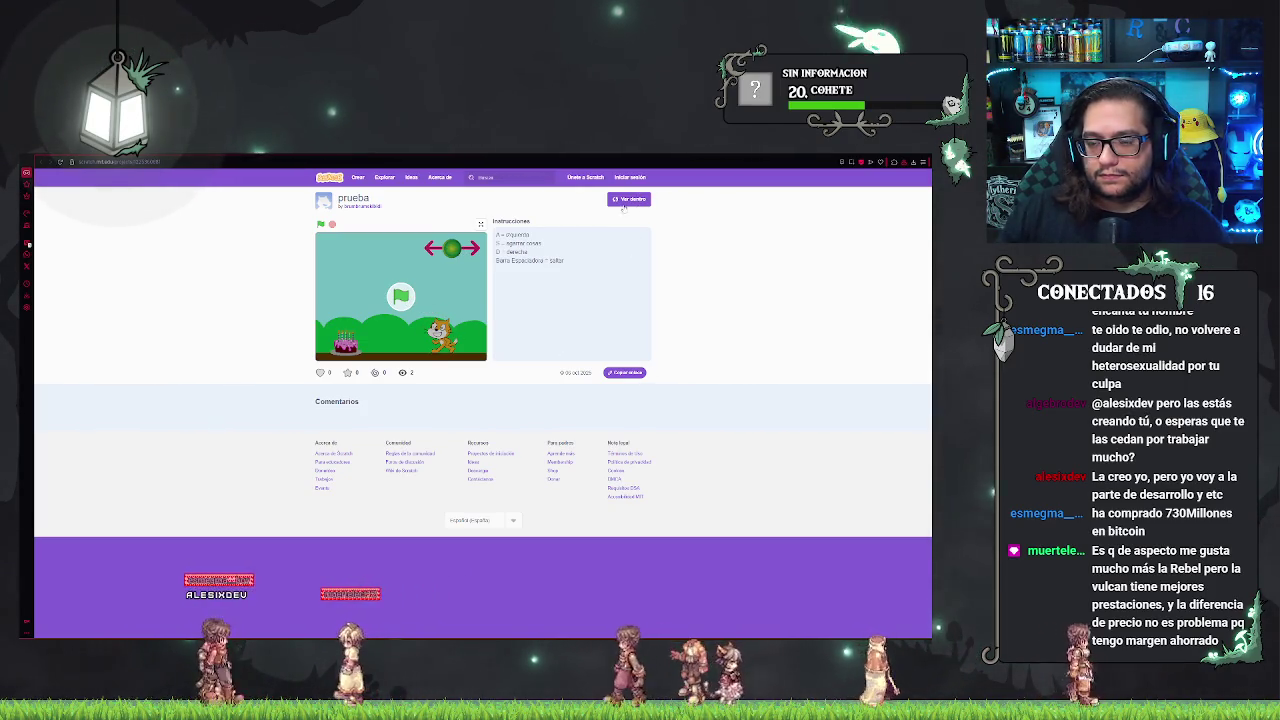
# - Zoom the prueba project page in, then back out one step
pyautogui.scroll(5, 440, 323)
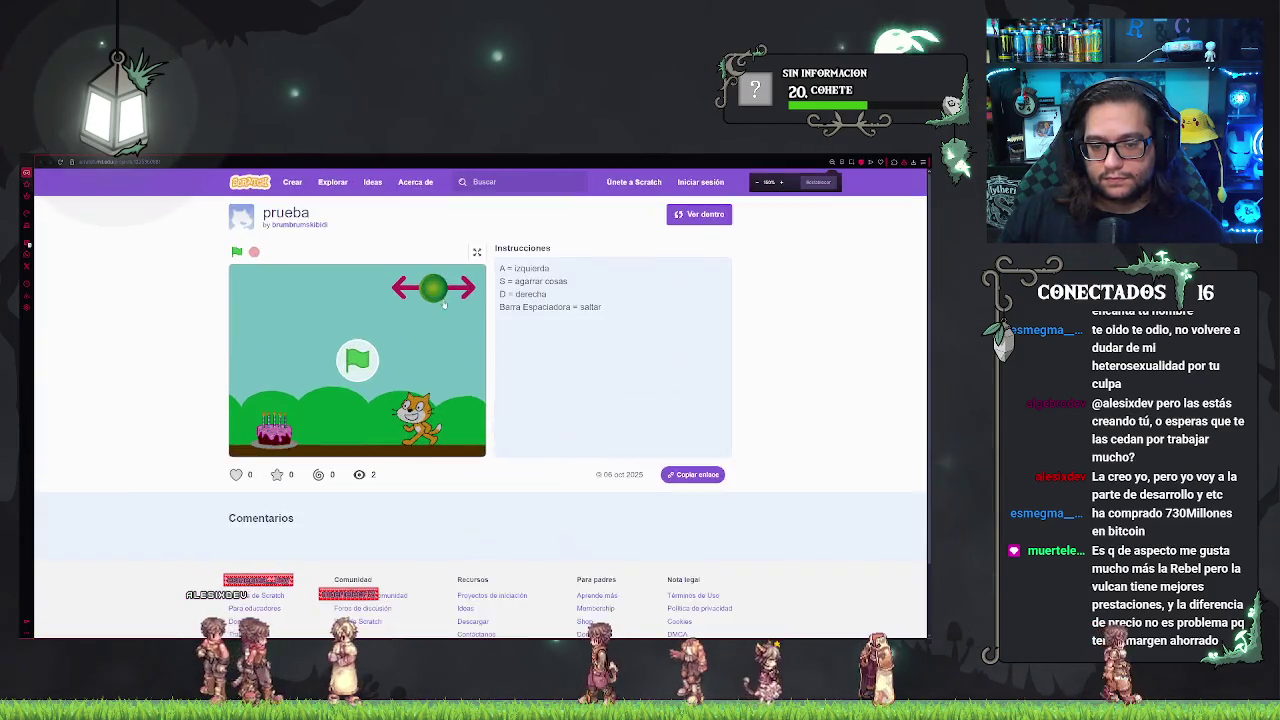
pyautogui.scroll(-1, 416, 353)
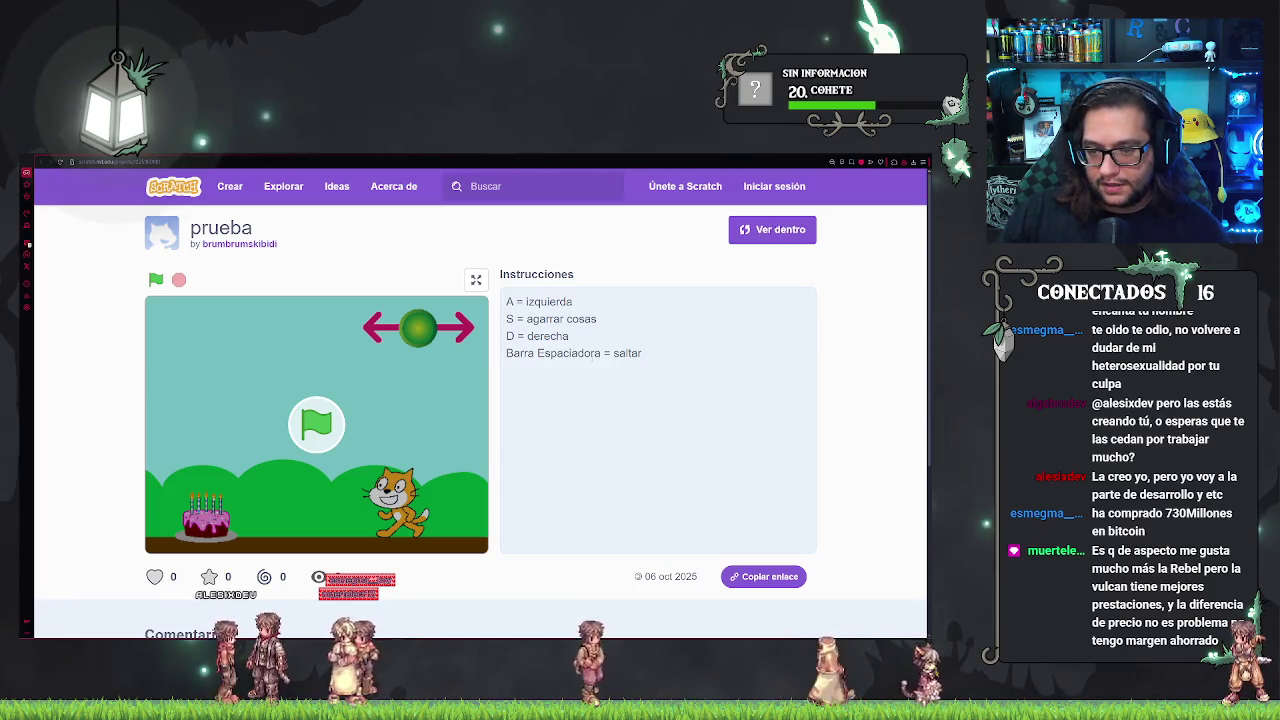
# - Run the prueba project and walk the cat left to collect the cake for 5 points
pyautogui.click(316, 424)
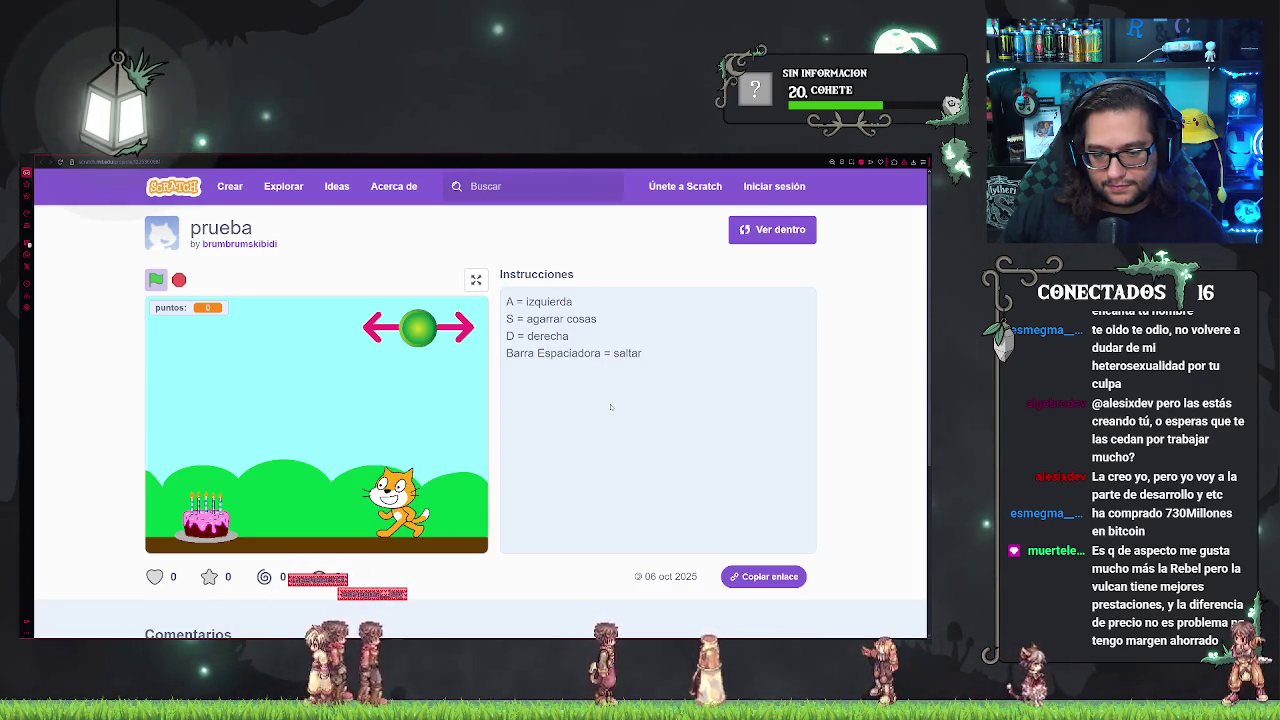
pyautogui.click(397, 326)
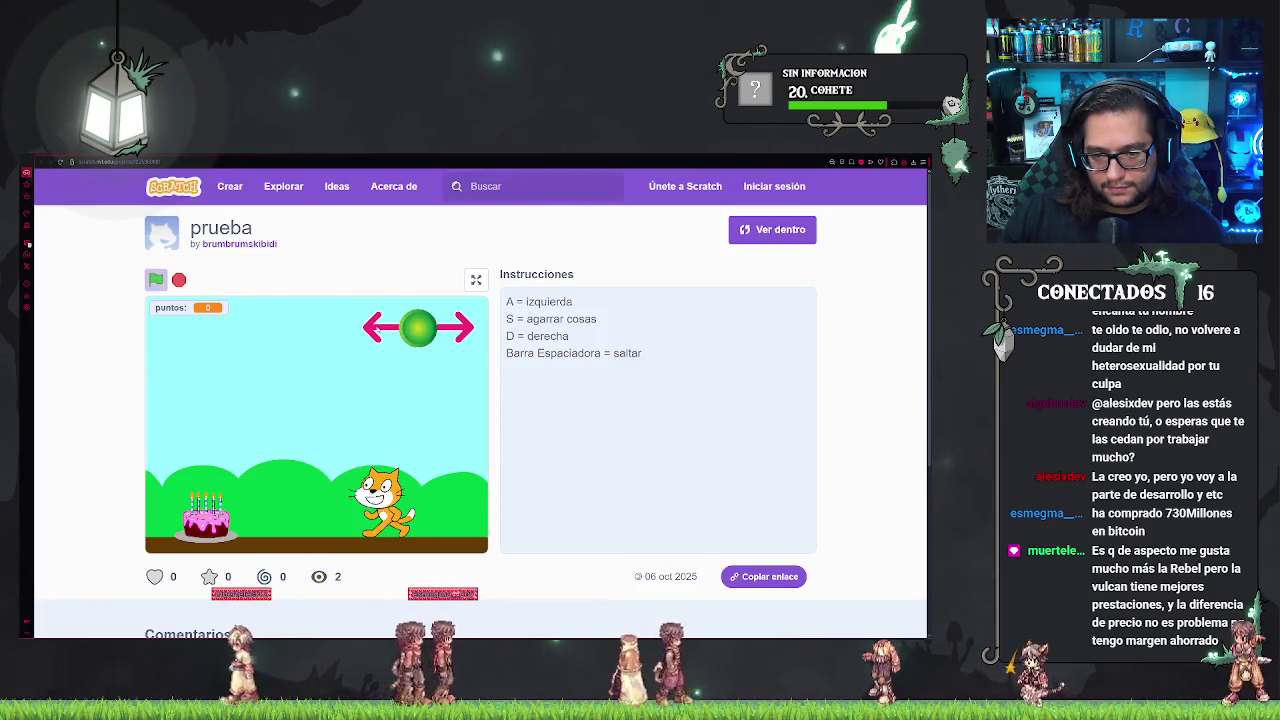
pyautogui.click(380, 328)
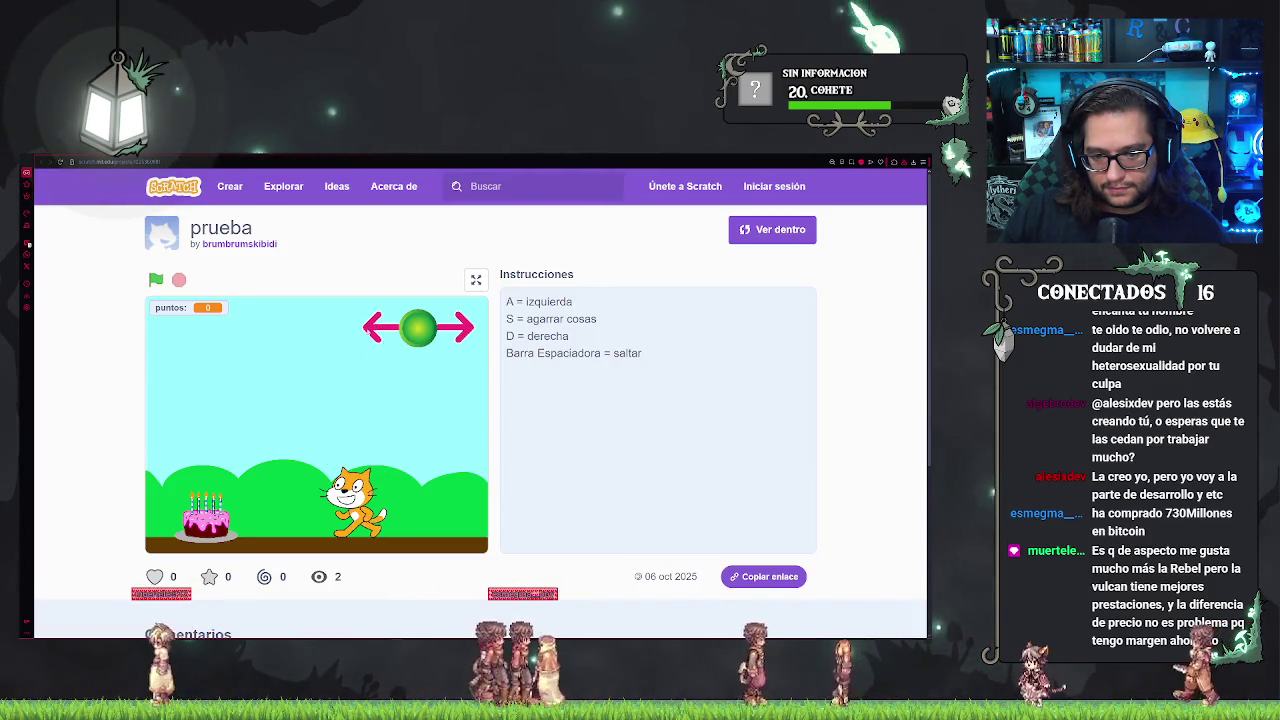
pyautogui.press('a')
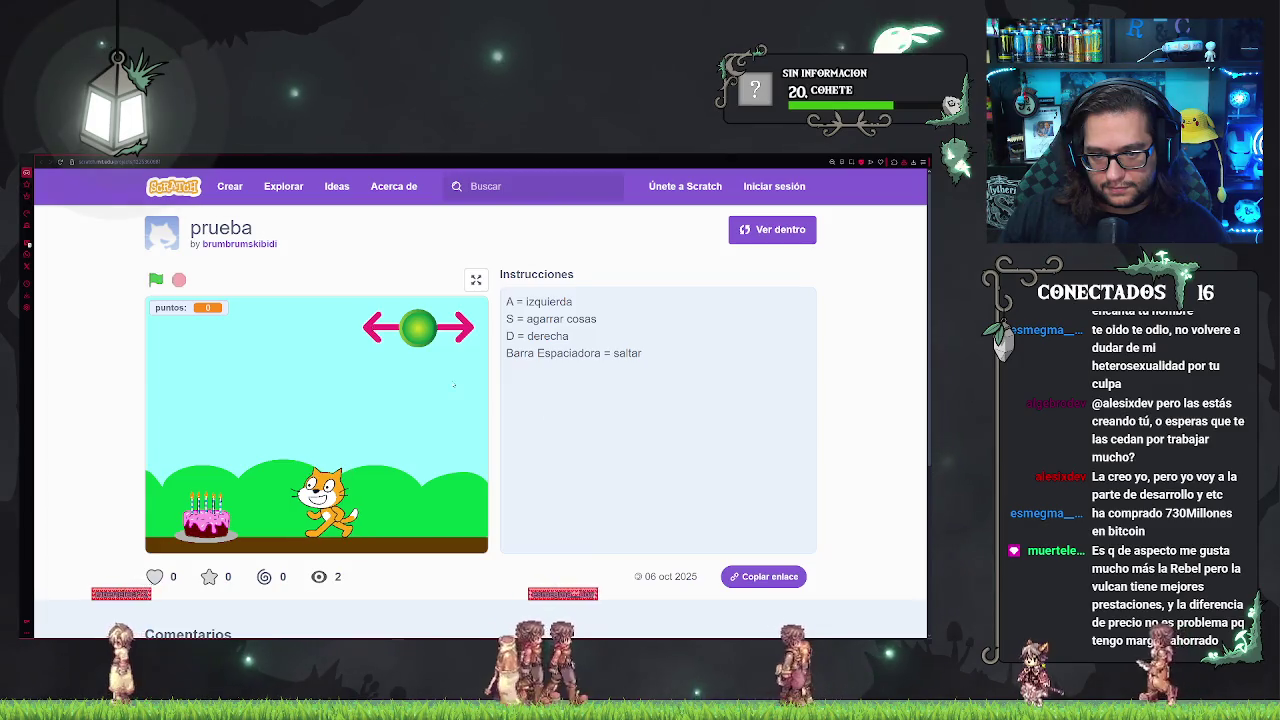
pyautogui.press('a')
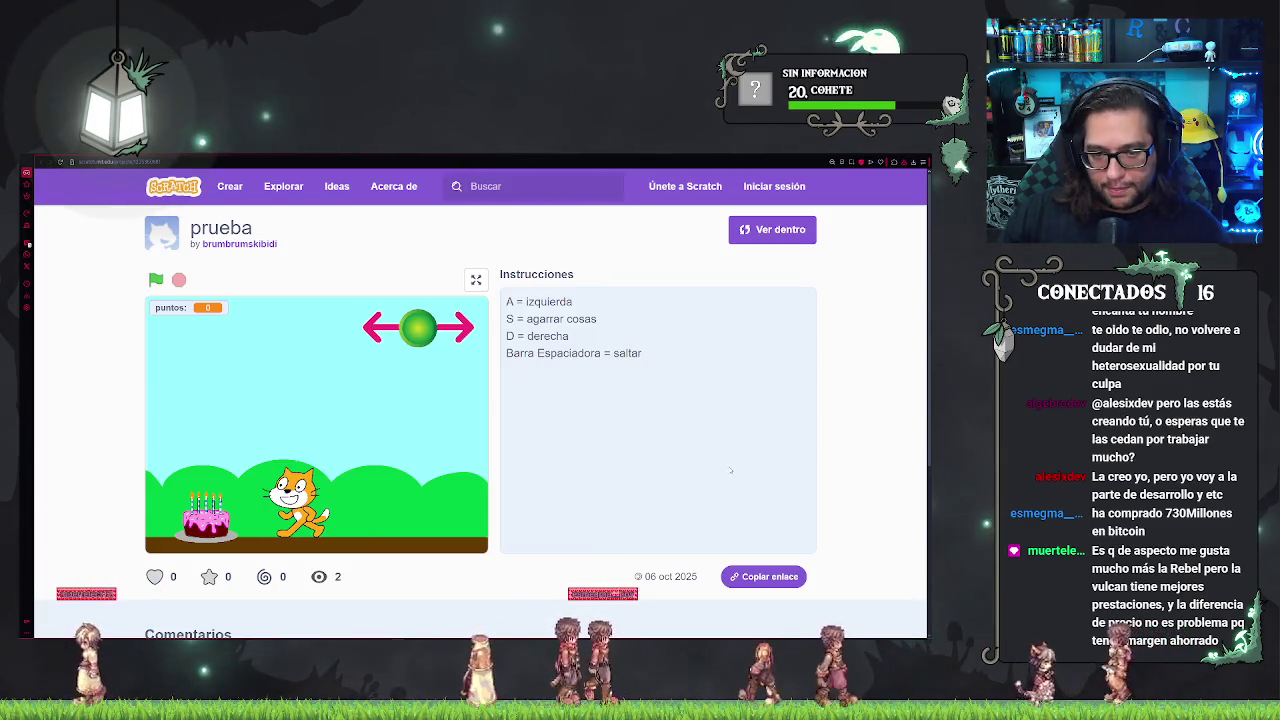
pyautogui.press('a')
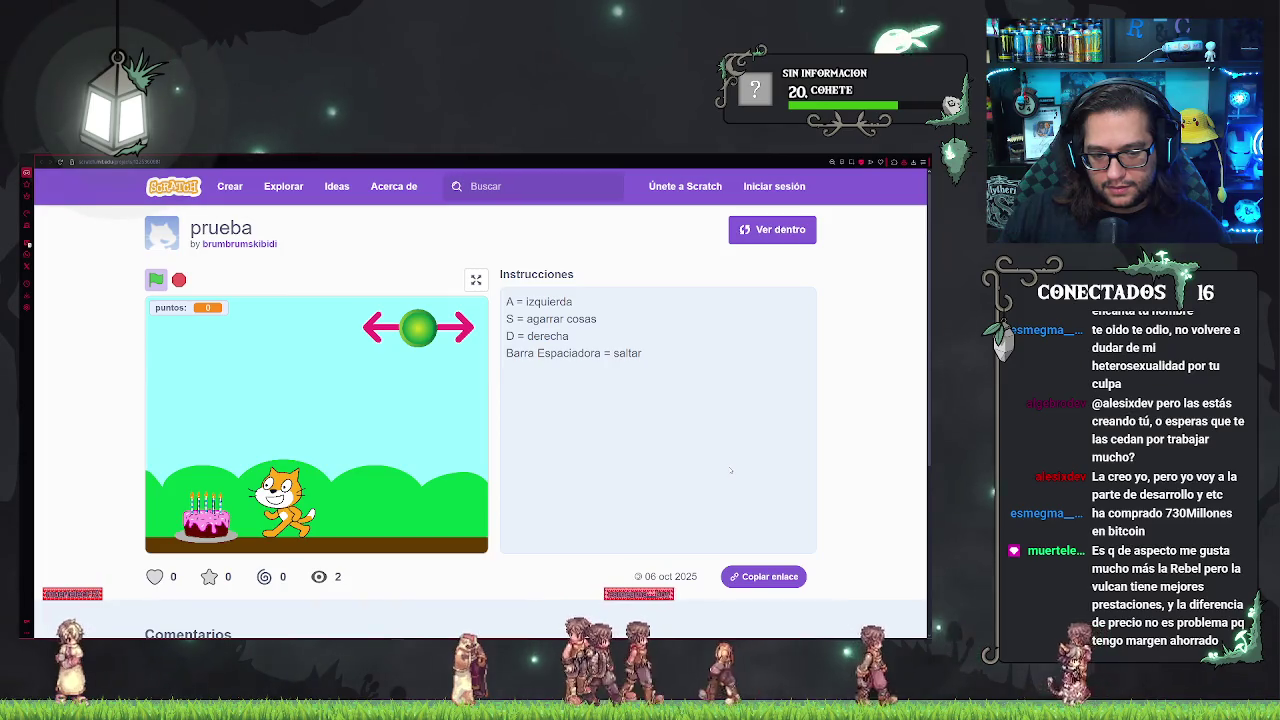
pyautogui.press('a')
pyautogui.press('a')
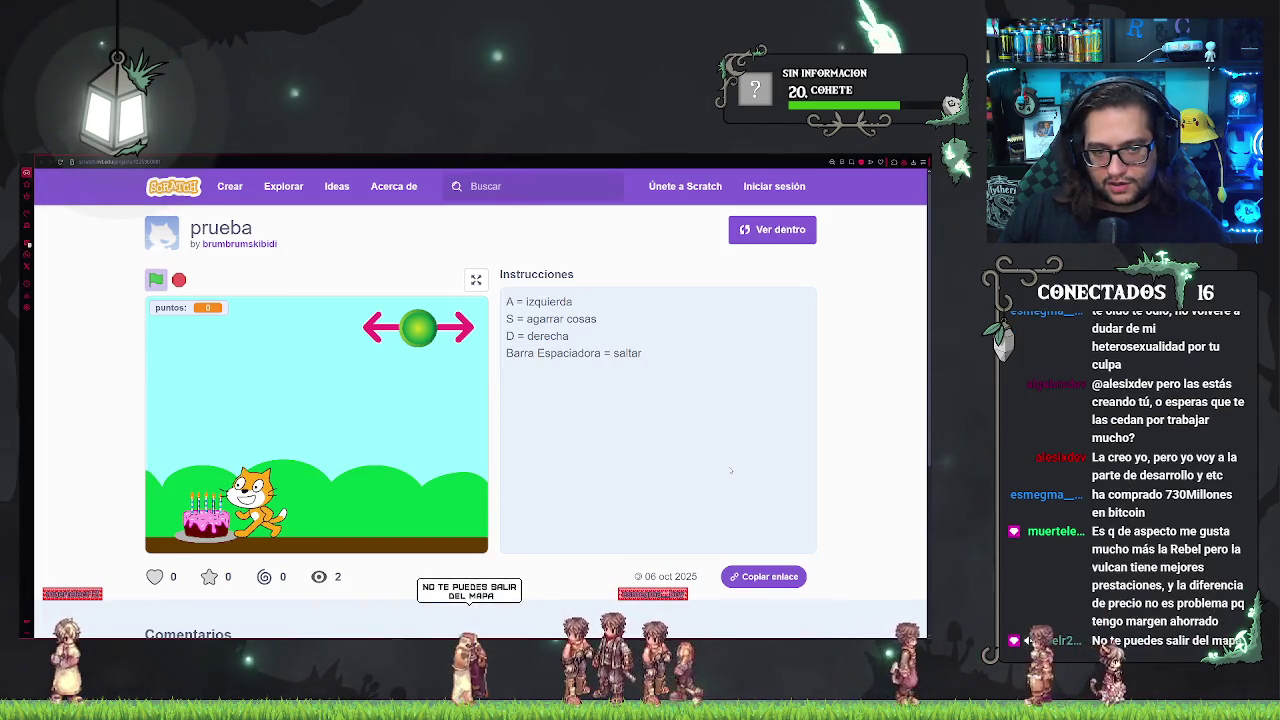
pyautogui.press('a')
pyautogui.press('a')
pyautogui.press('s')
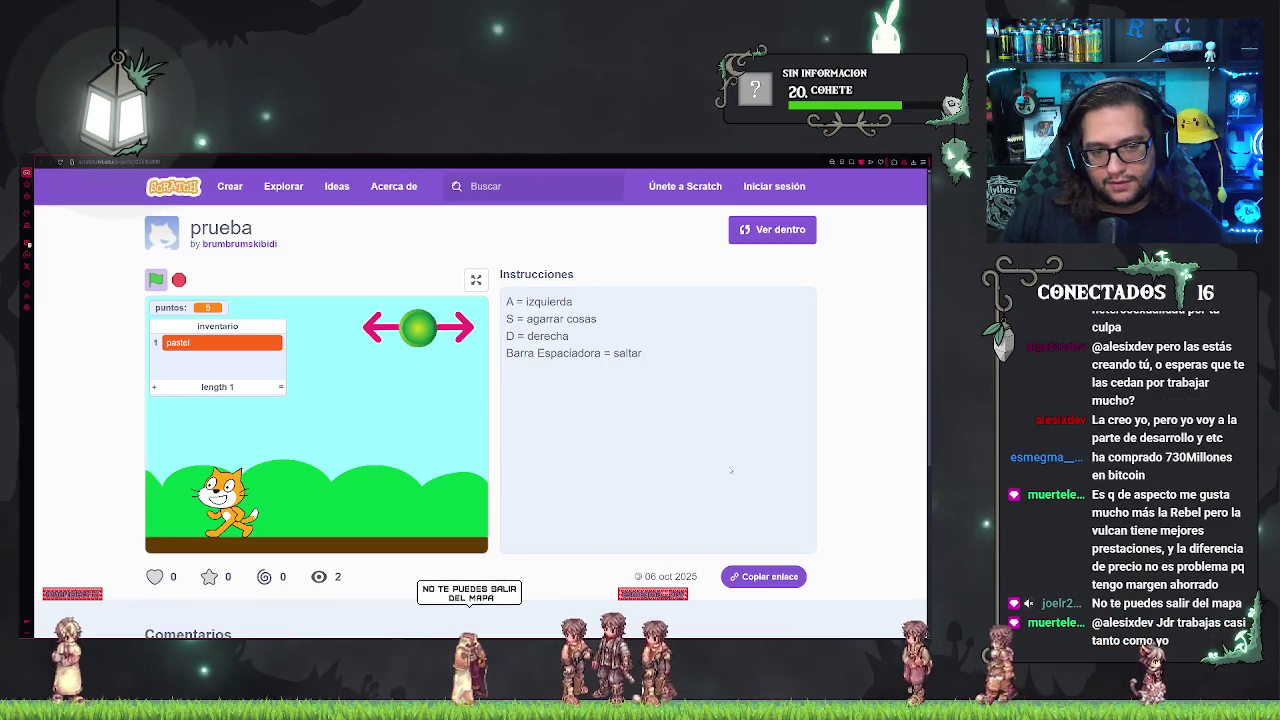
# - Walk the cat right and left with D and A, jumping with Space at the left edge
pyautogui.press('d')
pyautogui.press('d')
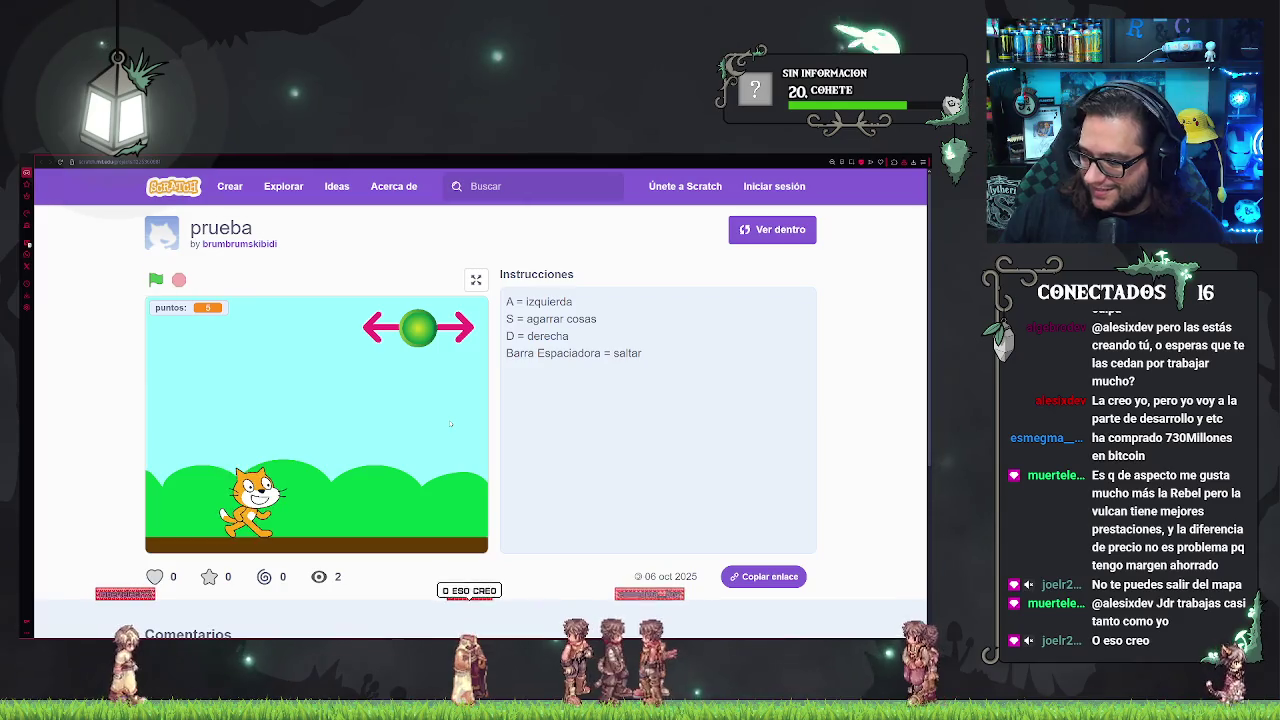
pyautogui.press('d')
pyautogui.press('a')
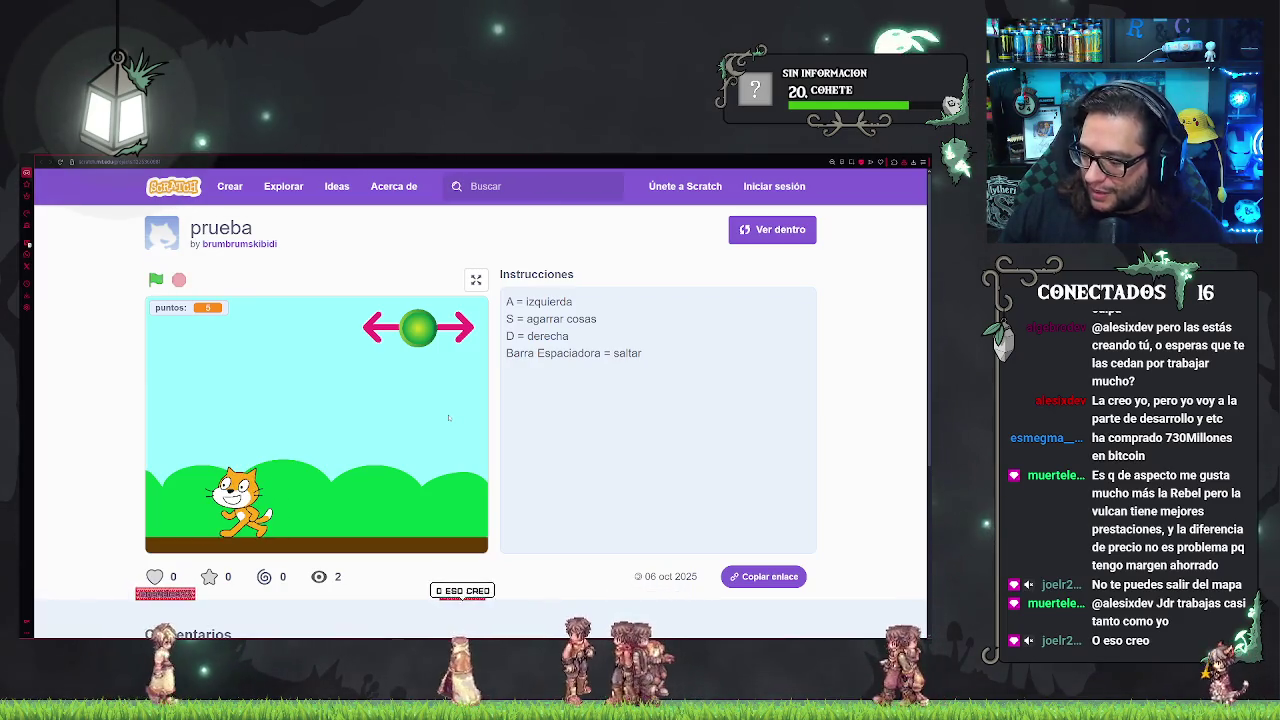
pyautogui.press('a')
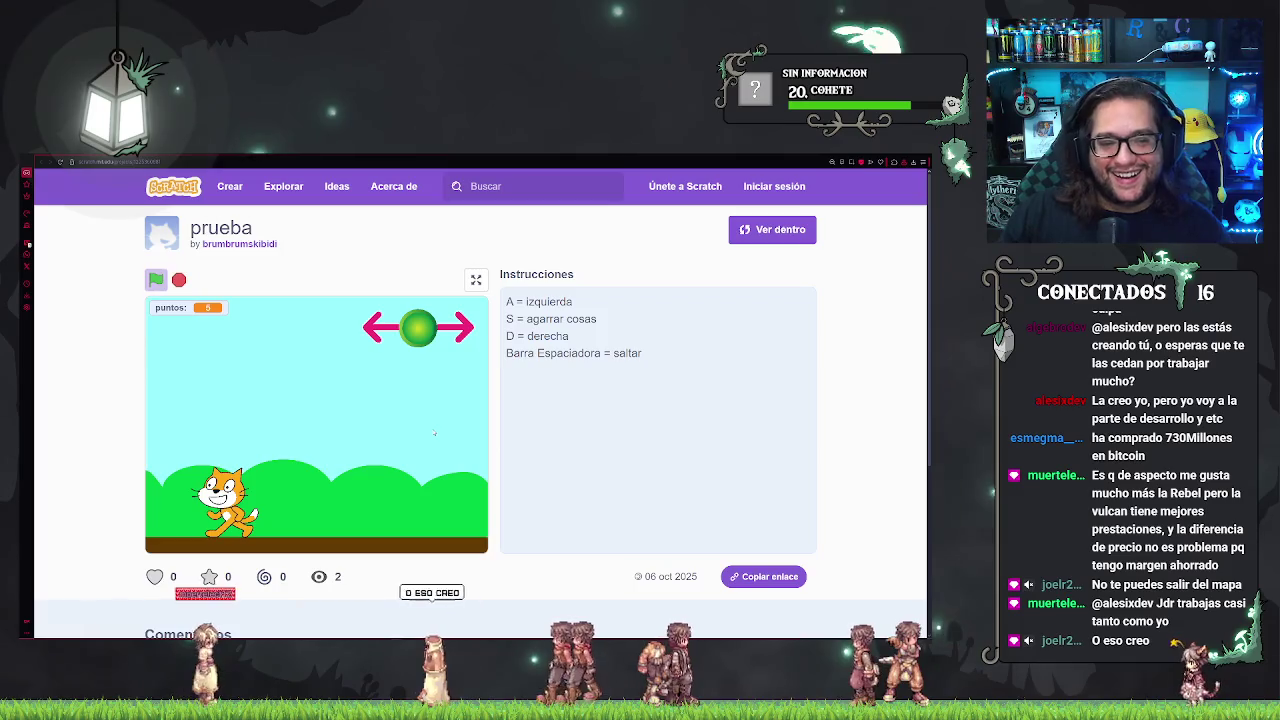
pyautogui.press('a')
pyautogui.press('a')
pyautogui.press('a')
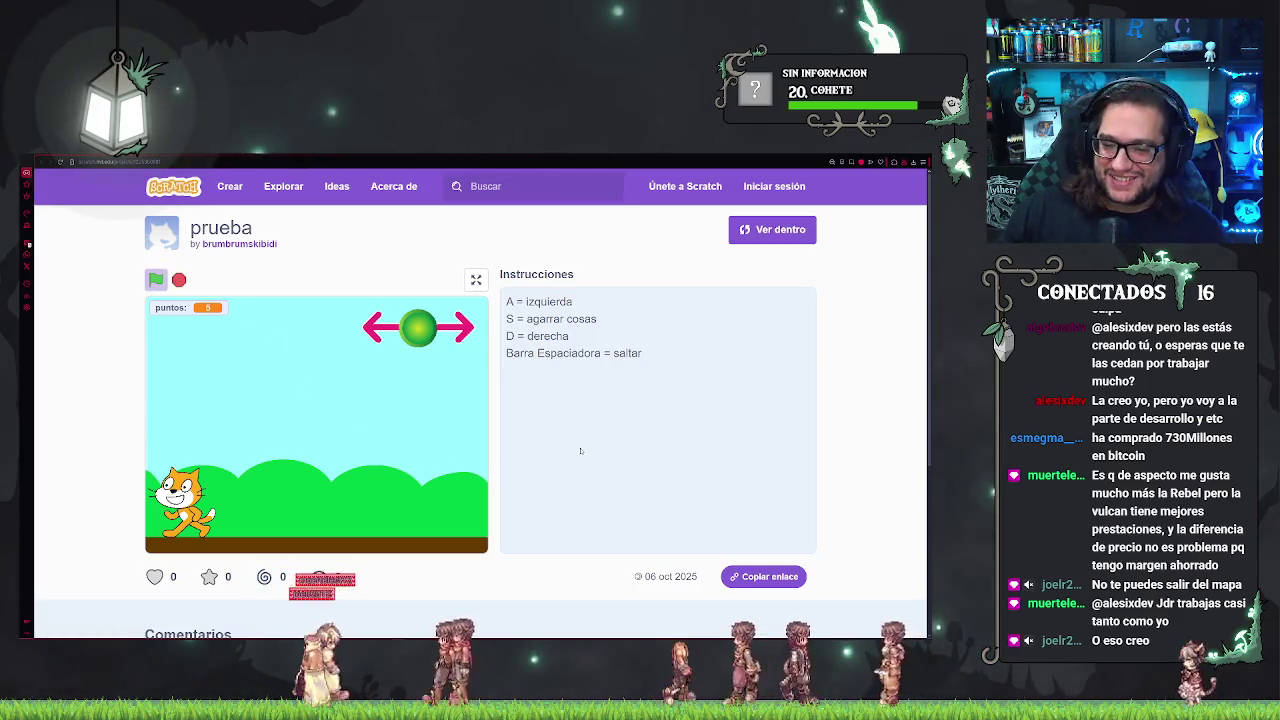
pyautogui.press('space')
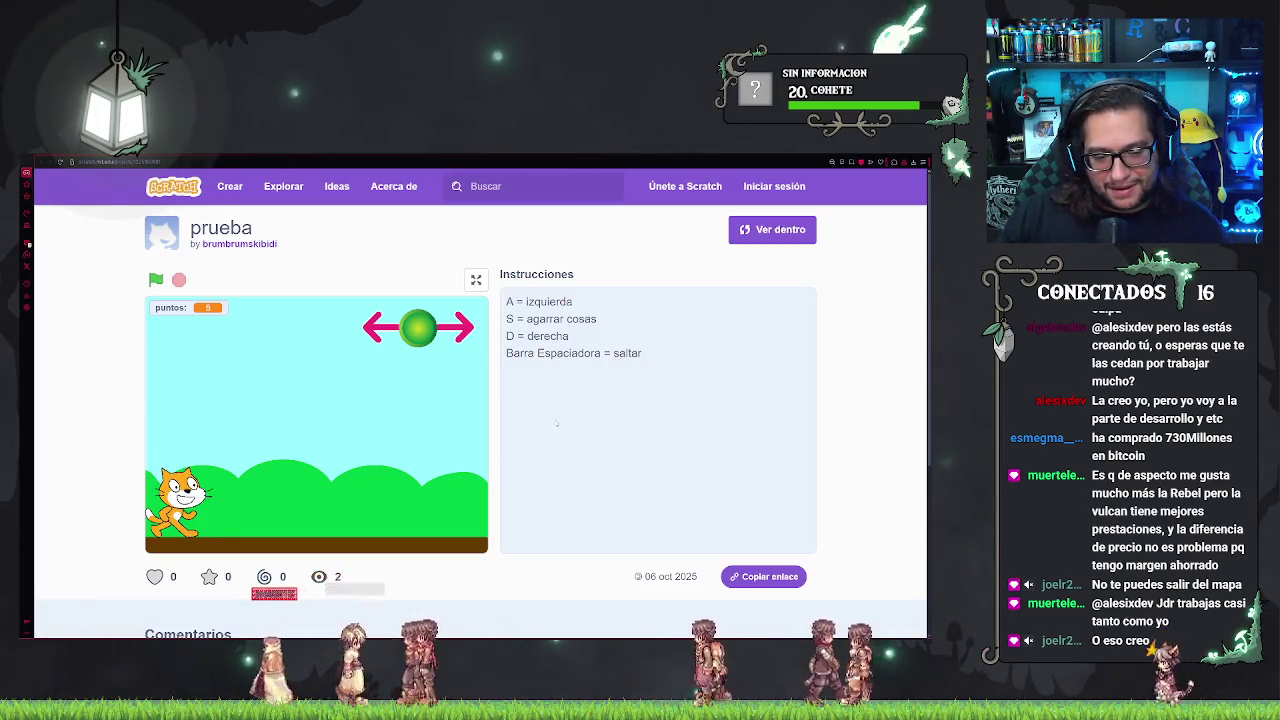
pyautogui.press('d')
pyautogui.press('a')
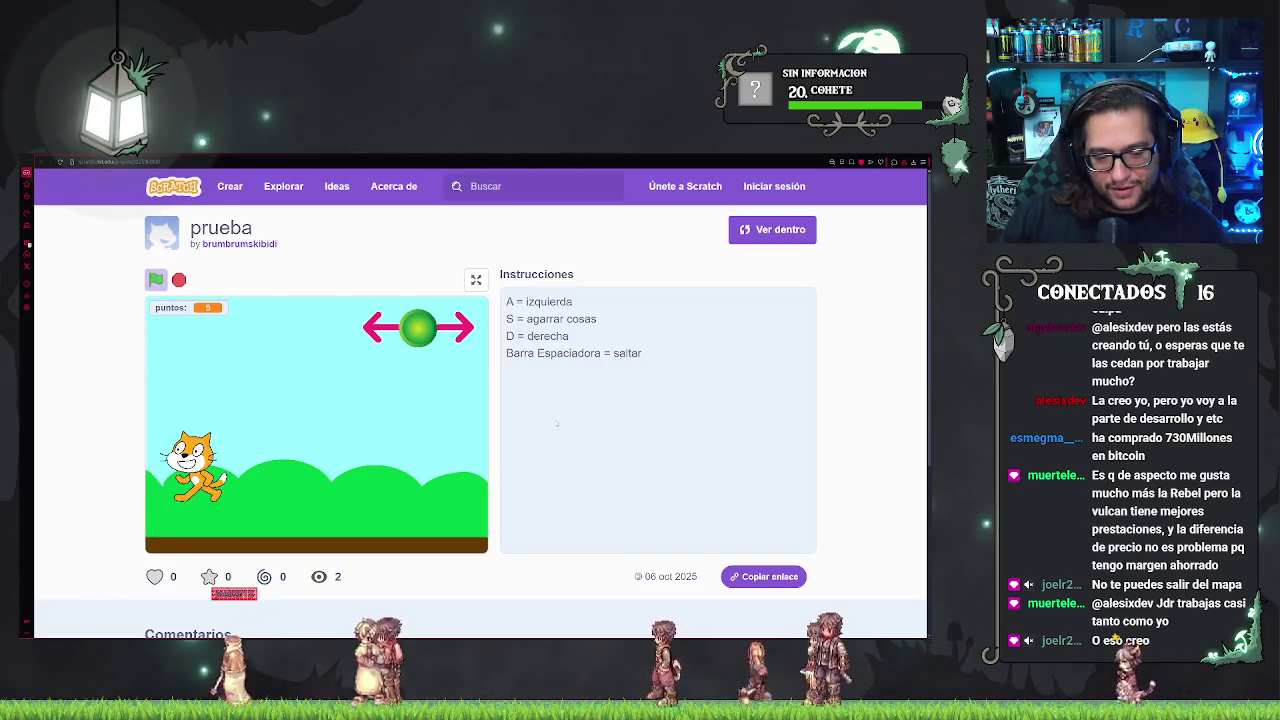
pyautogui.press('space')
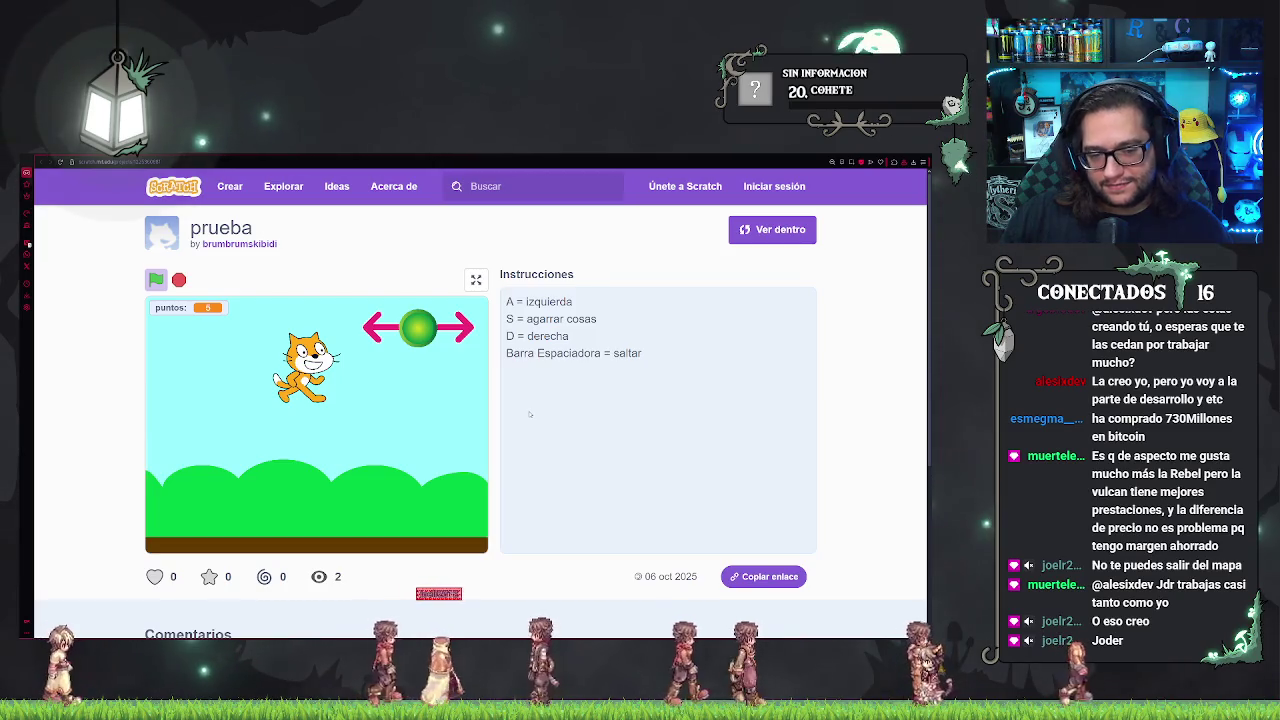
# - Walk the cat back and forth toward the green ball and jump it to the stage top
pyautogui.press('d')
pyautogui.press('d')
pyautogui.press('d')
pyautogui.press('d')
pyautogui.press('d')
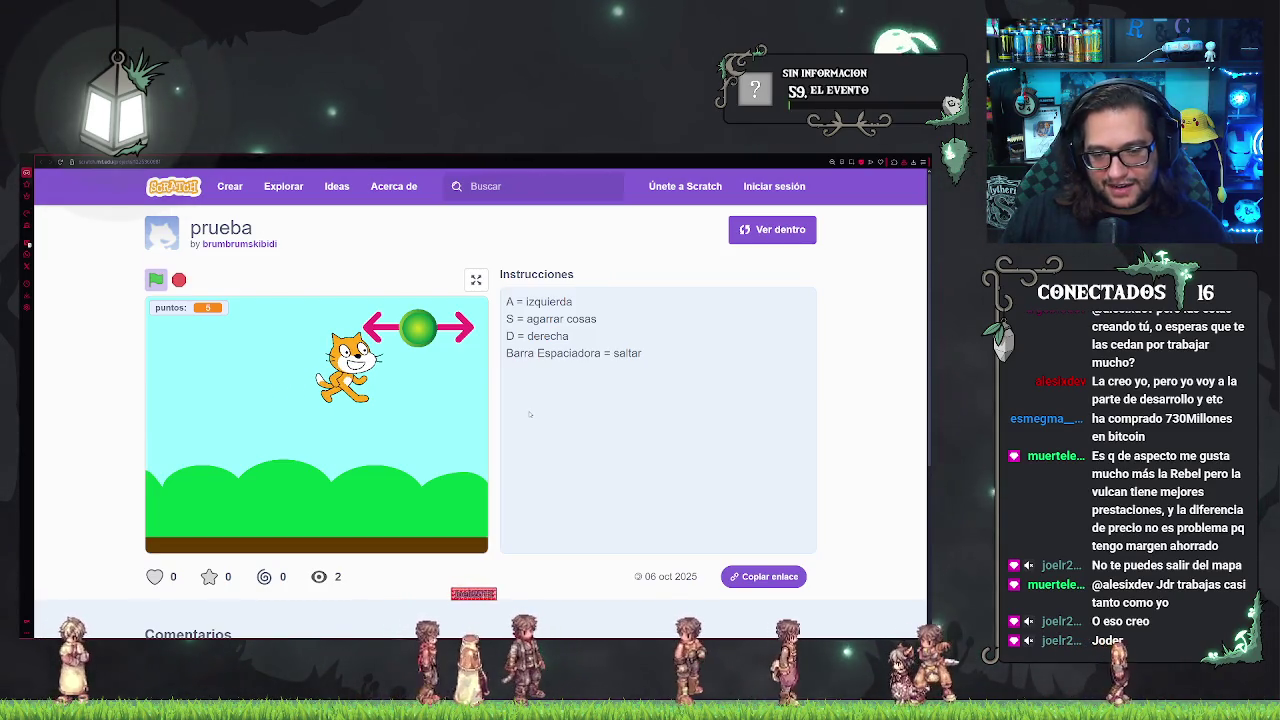
pyautogui.press('d')
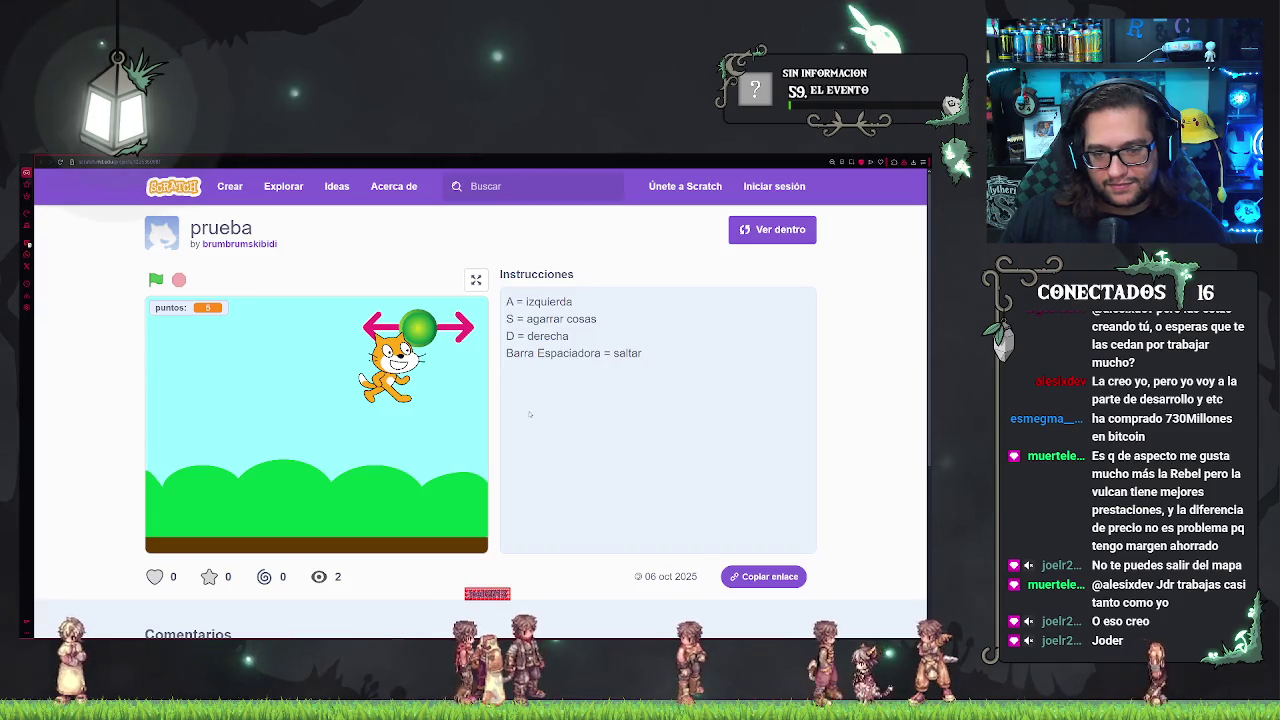
pyautogui.press('a')
pyautogui.press('d')
pyautogui.press('a')
pyautogui.press('a')
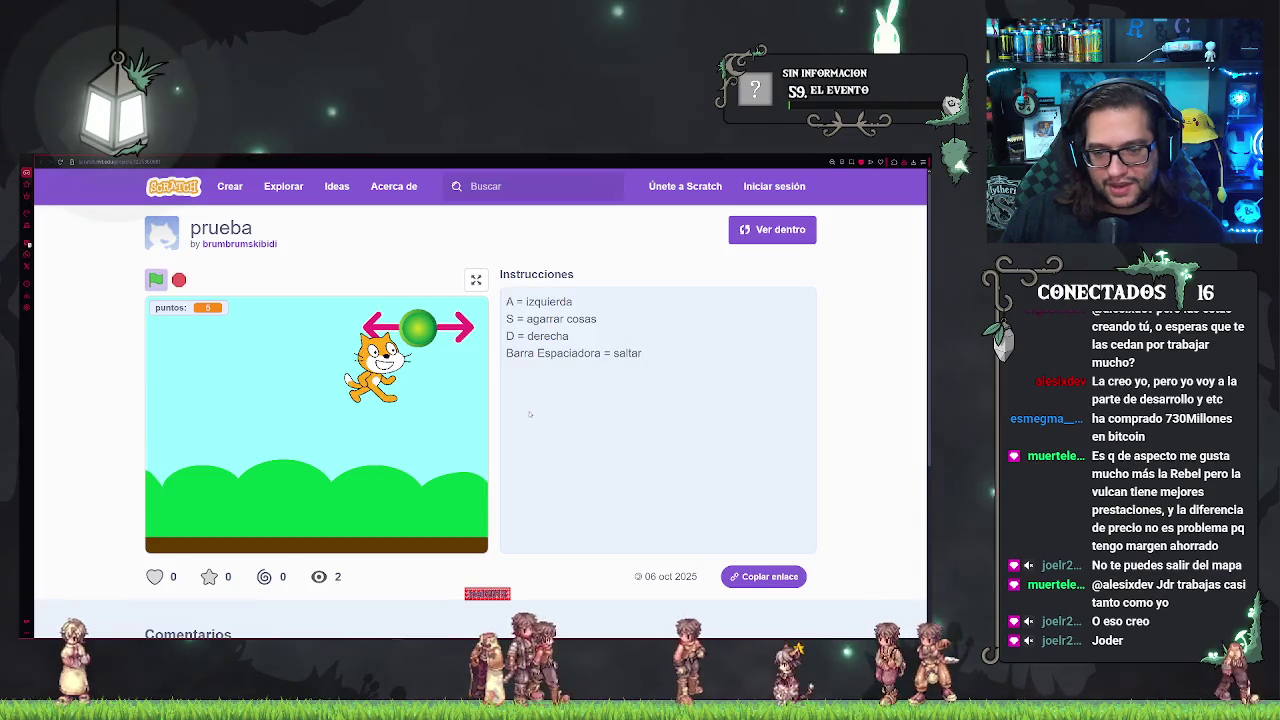
pyautogui.press('d')
pyautogui.press('space')
pyautogui.press('a')
pyautogui.press('d')
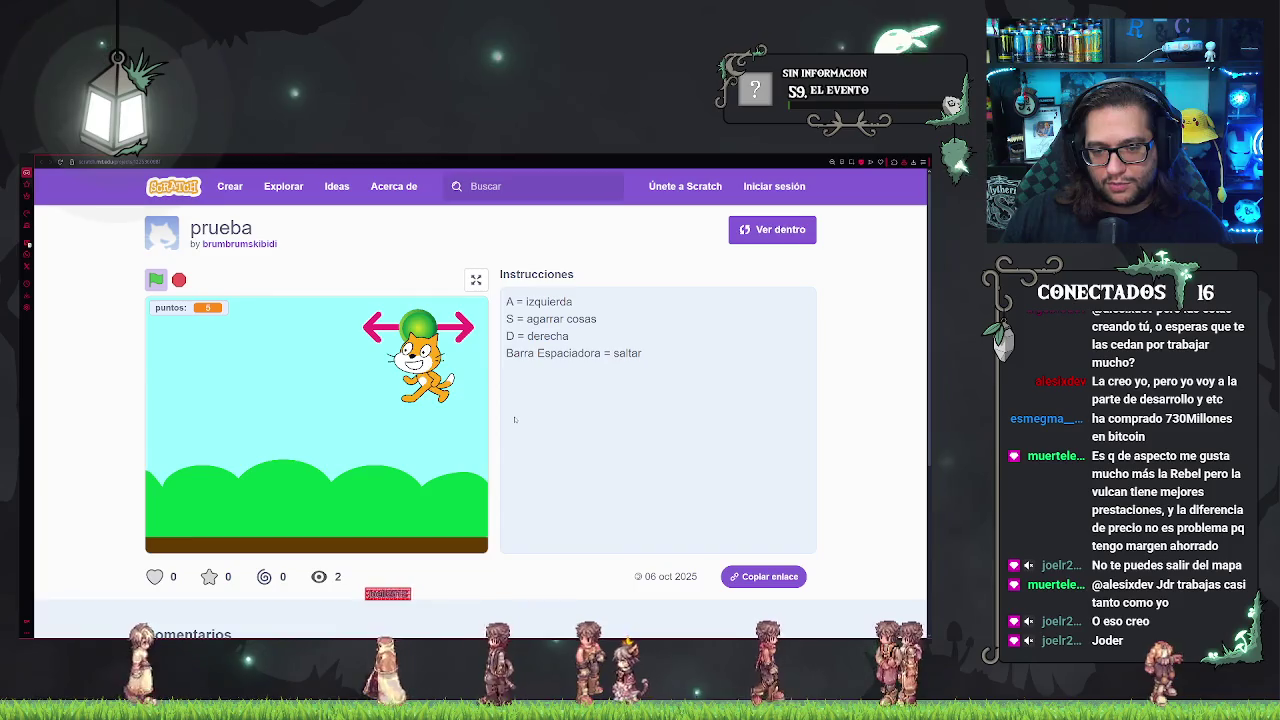
# - Jump the cat repeatedly beside the green ball, walk it left past the ball, then switch to Discord
pyautogui.press('space')
pyautogui.press('space')
pyautogui.press('space')
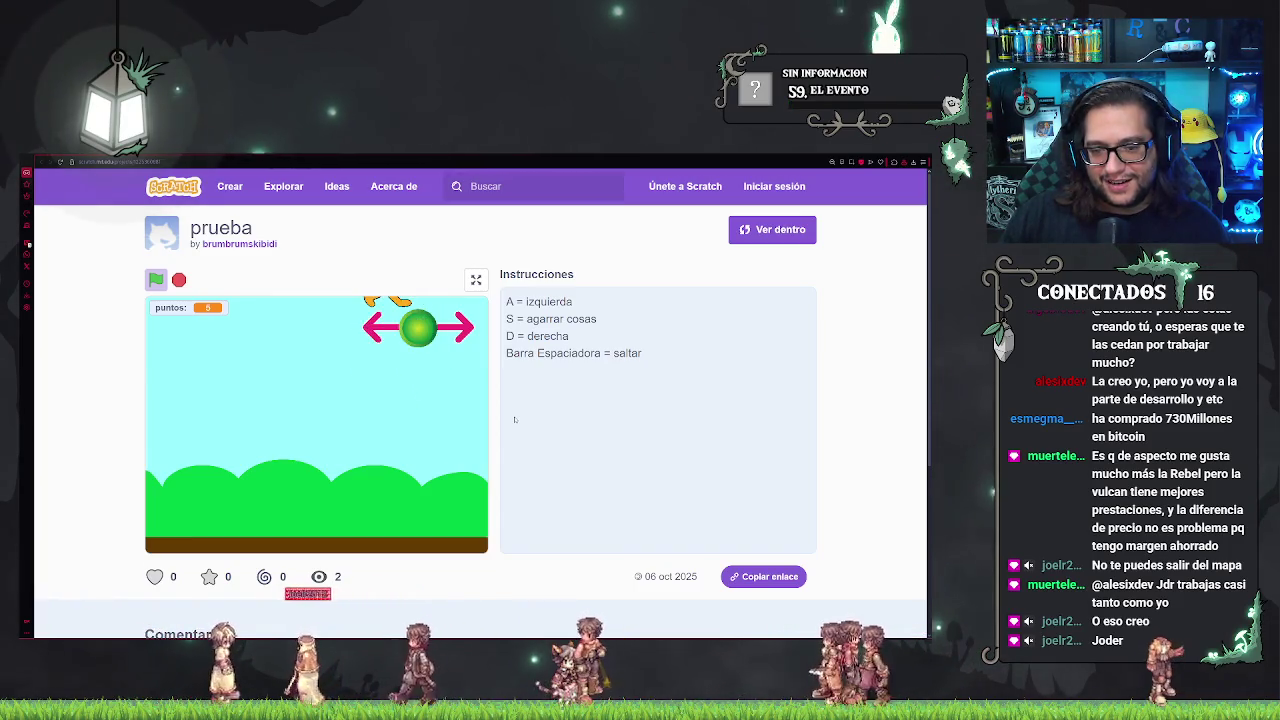
pyautogui.press('space')
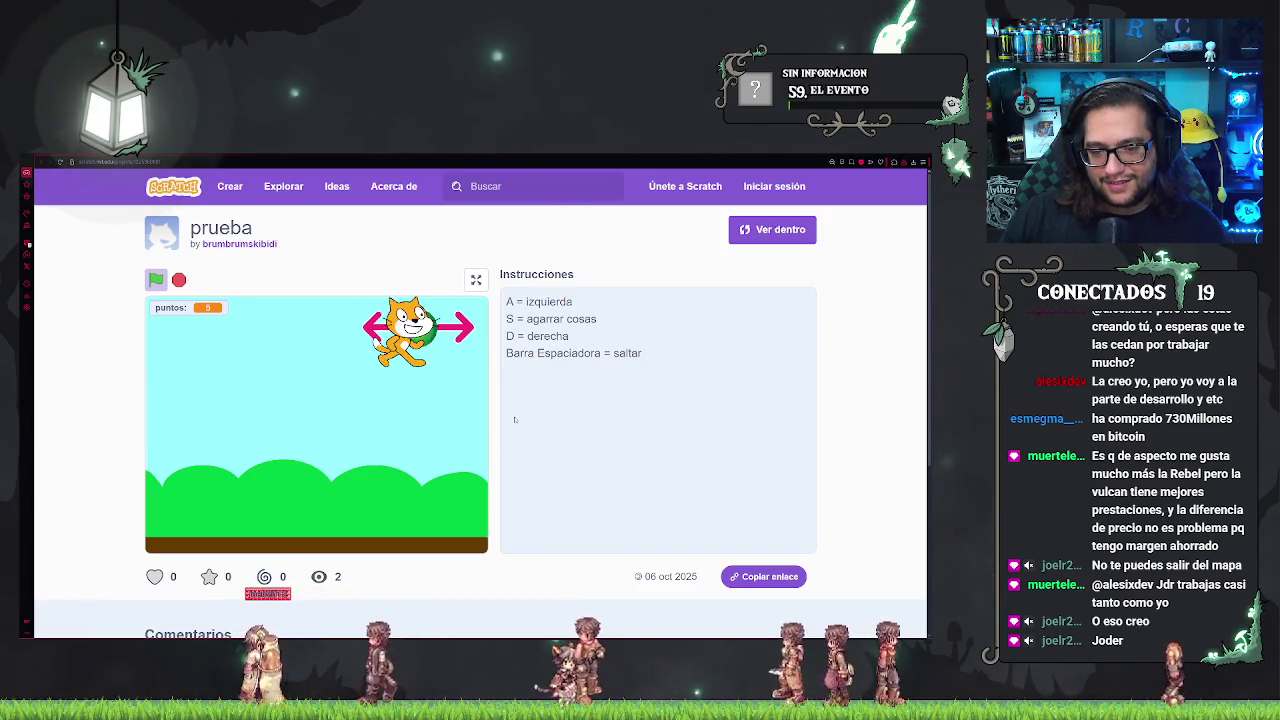
pyautogui.press('d')
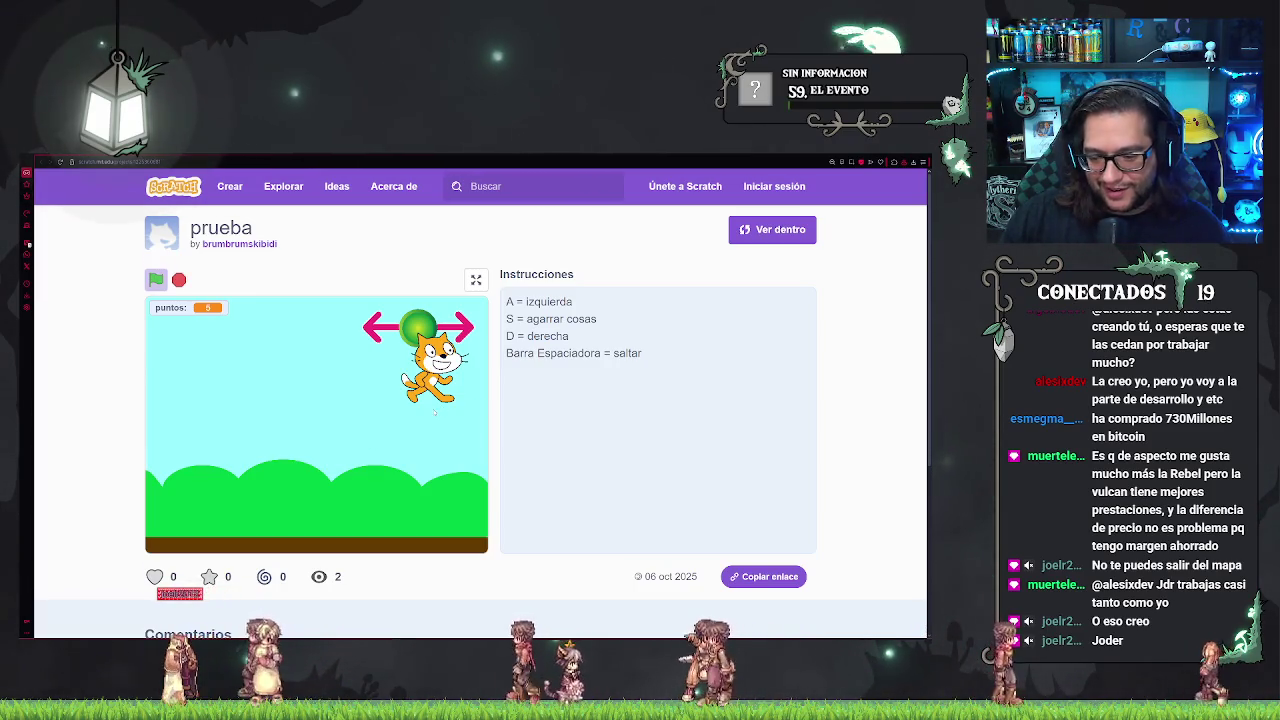
pyautogui.press('space')
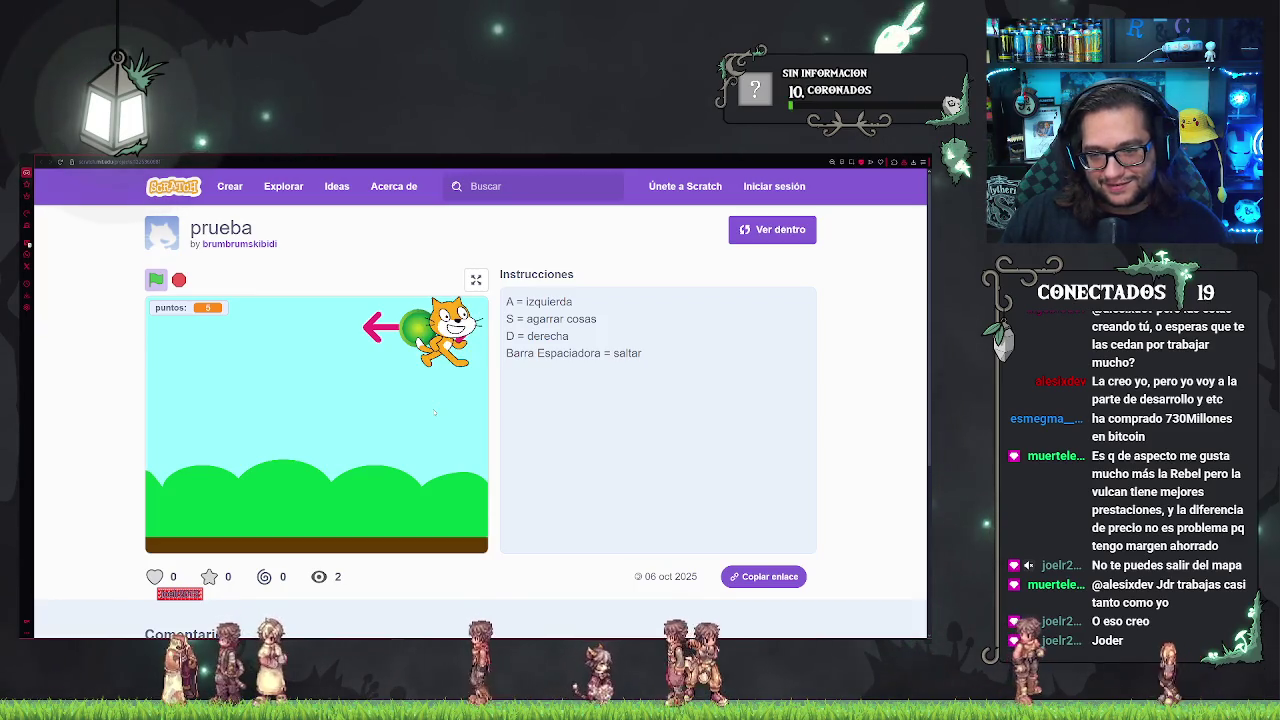
pyautogui.press('space')
pyautogui.press('space')
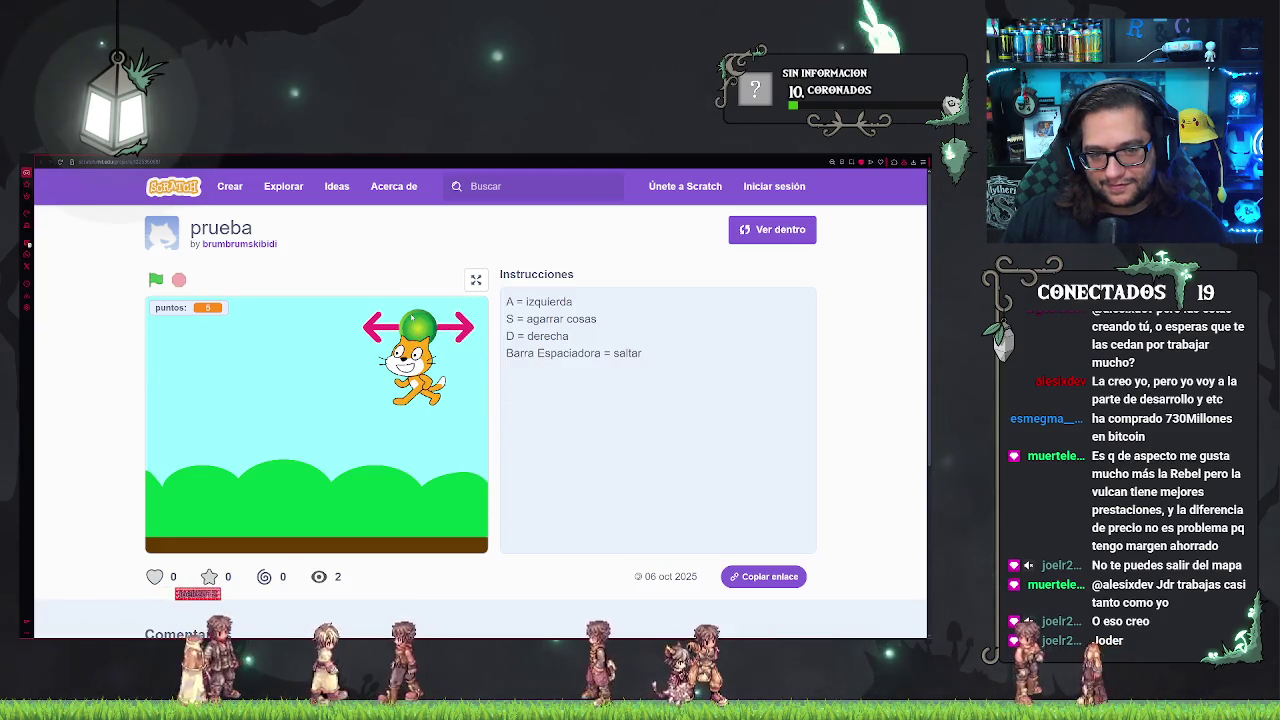
pyautogui.press('space')
pyautogui.press('a')
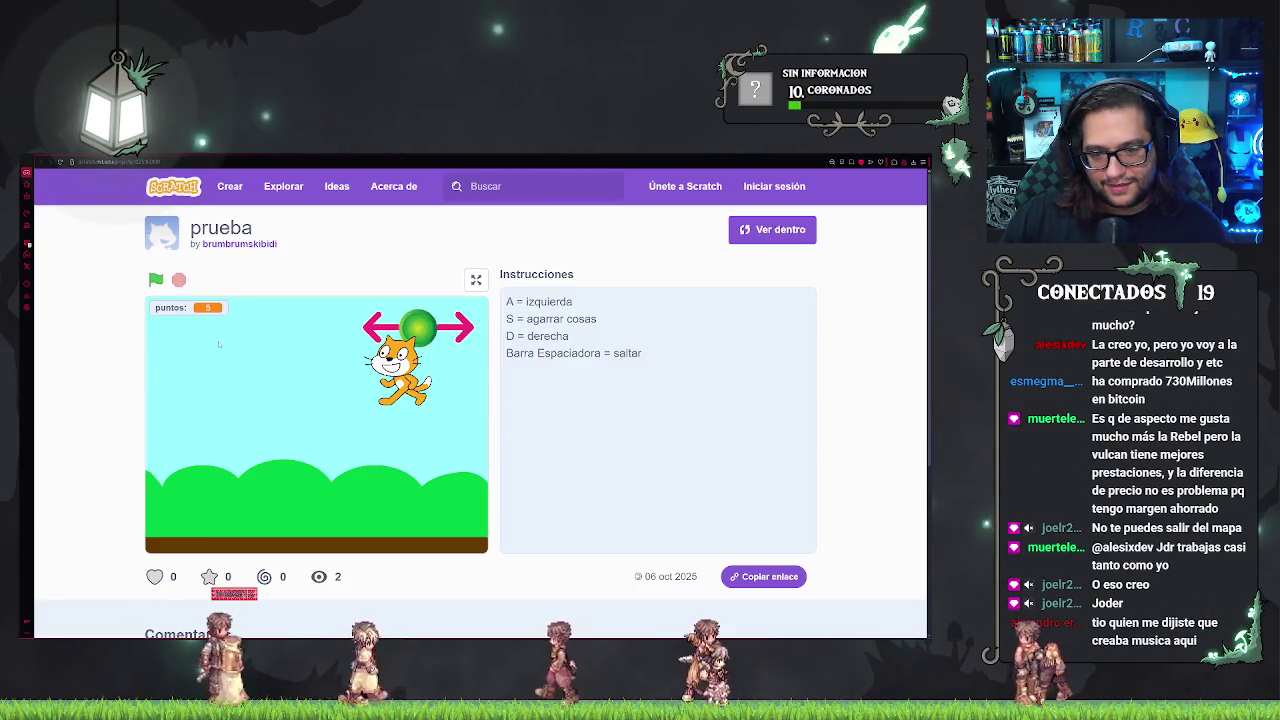
pyautogui.press('space')
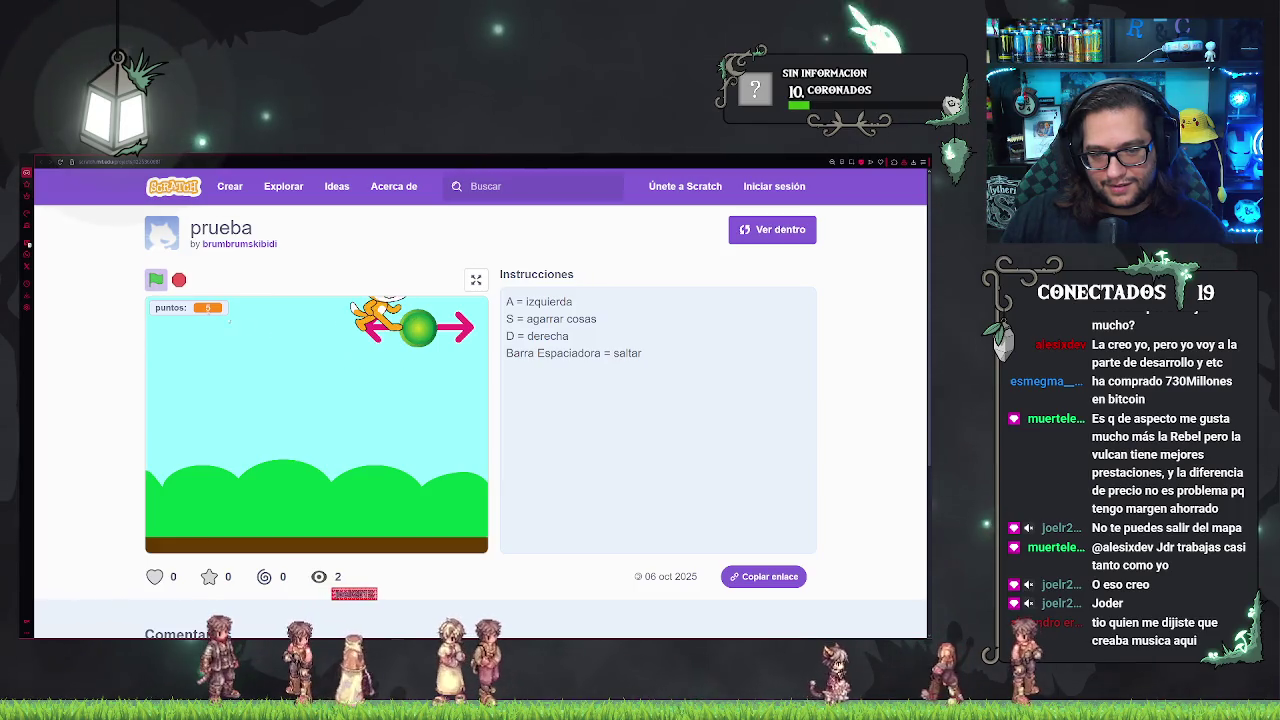
pyautogui.press('space')
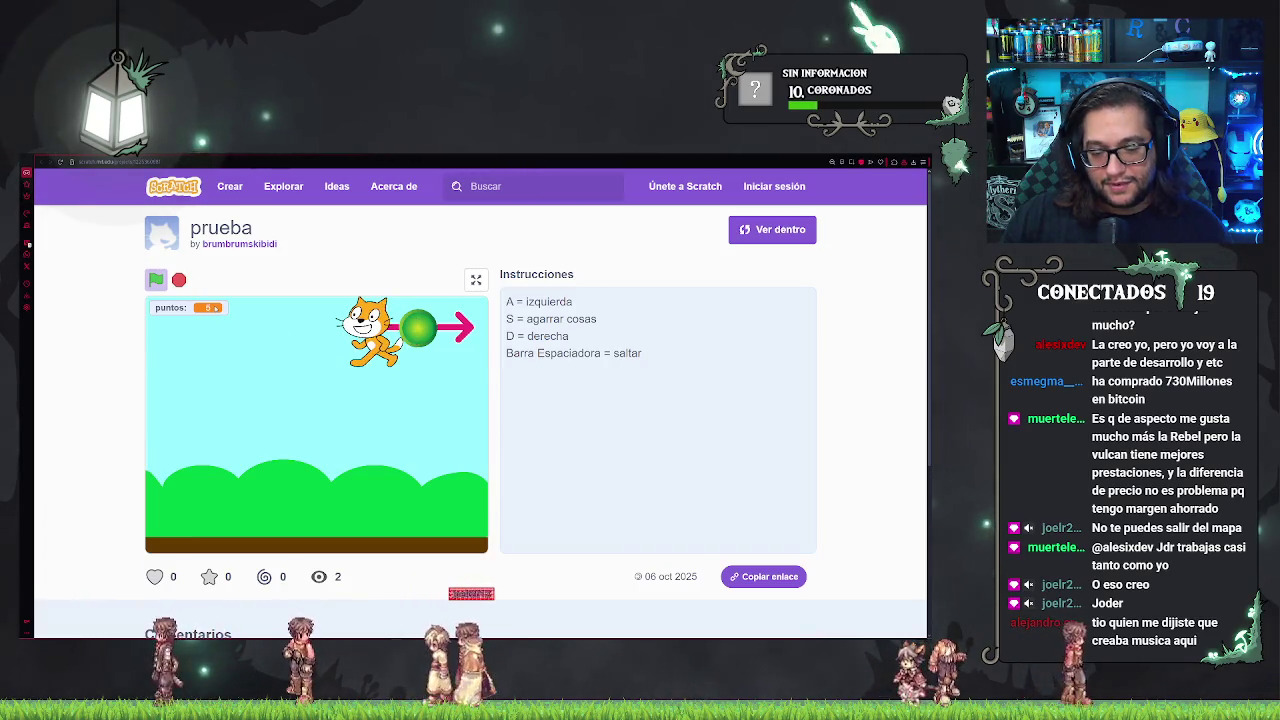
pyautogui.press('a')
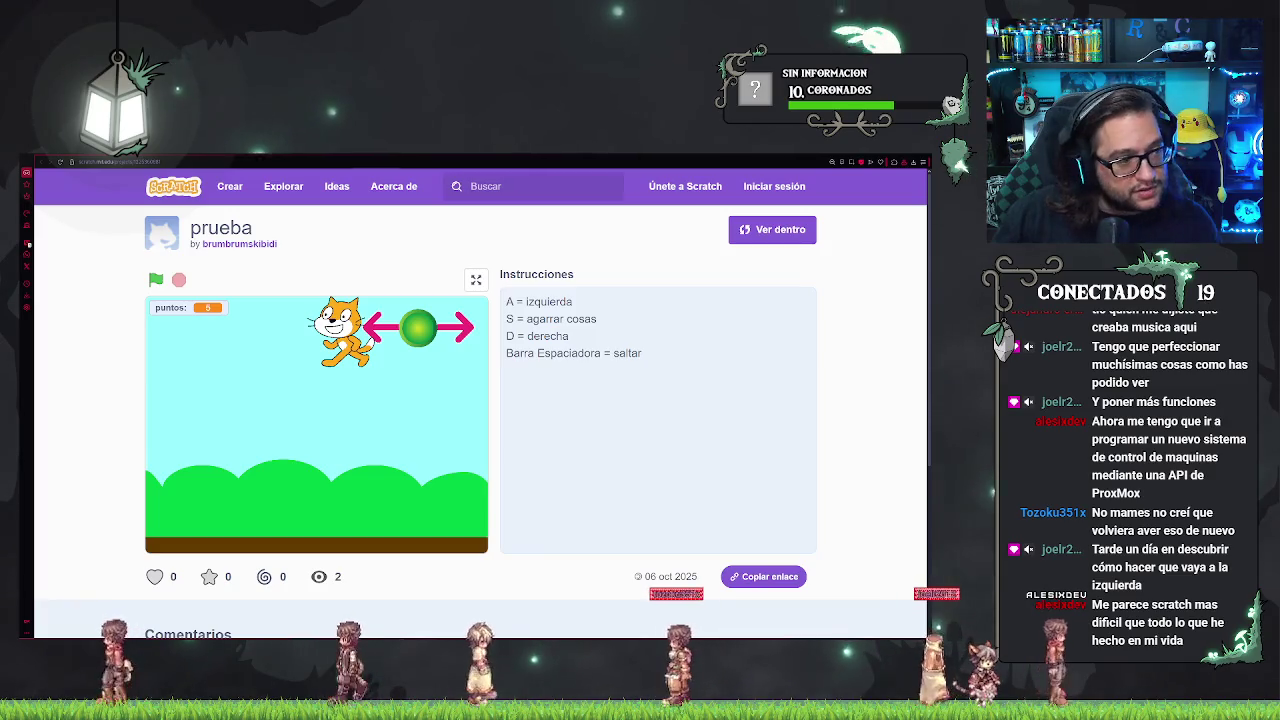
pyautogui.hotkey('alt', 'Tab')
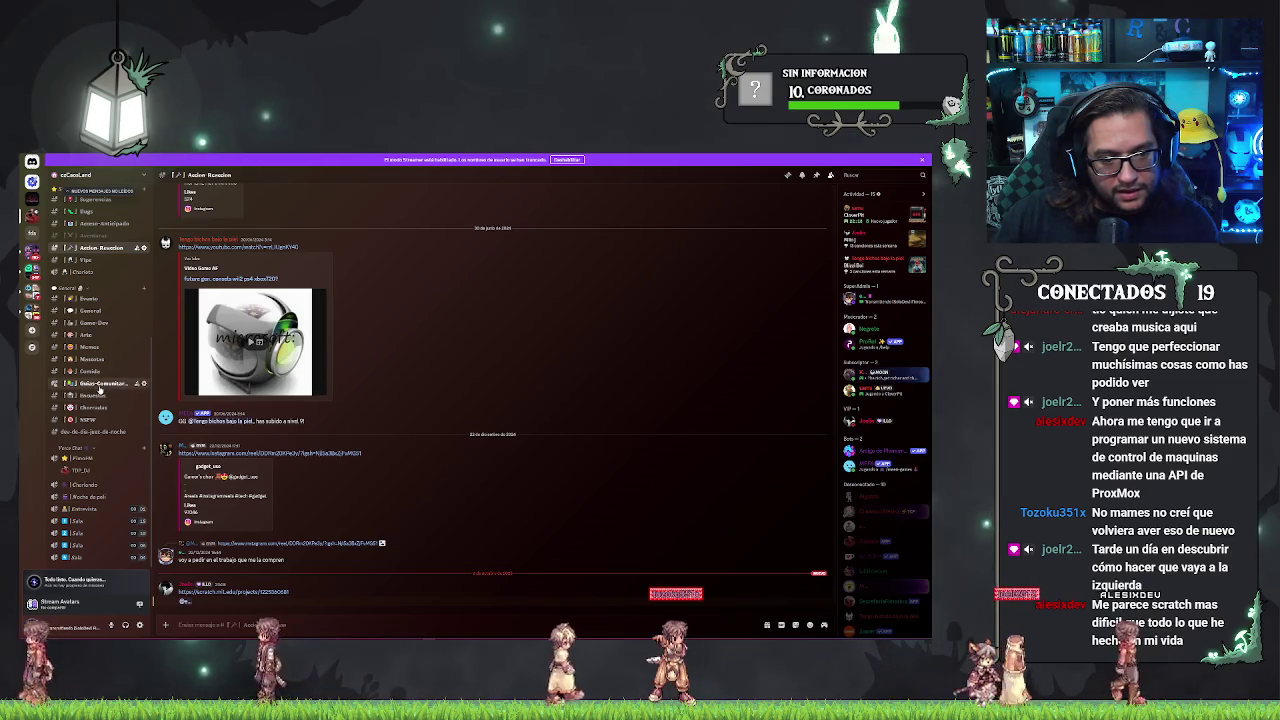
# - Read the Guias-Comunitarias post on finding helpers, check a mentioned member's profile, then switch back
pyautogui.click(100, 383)
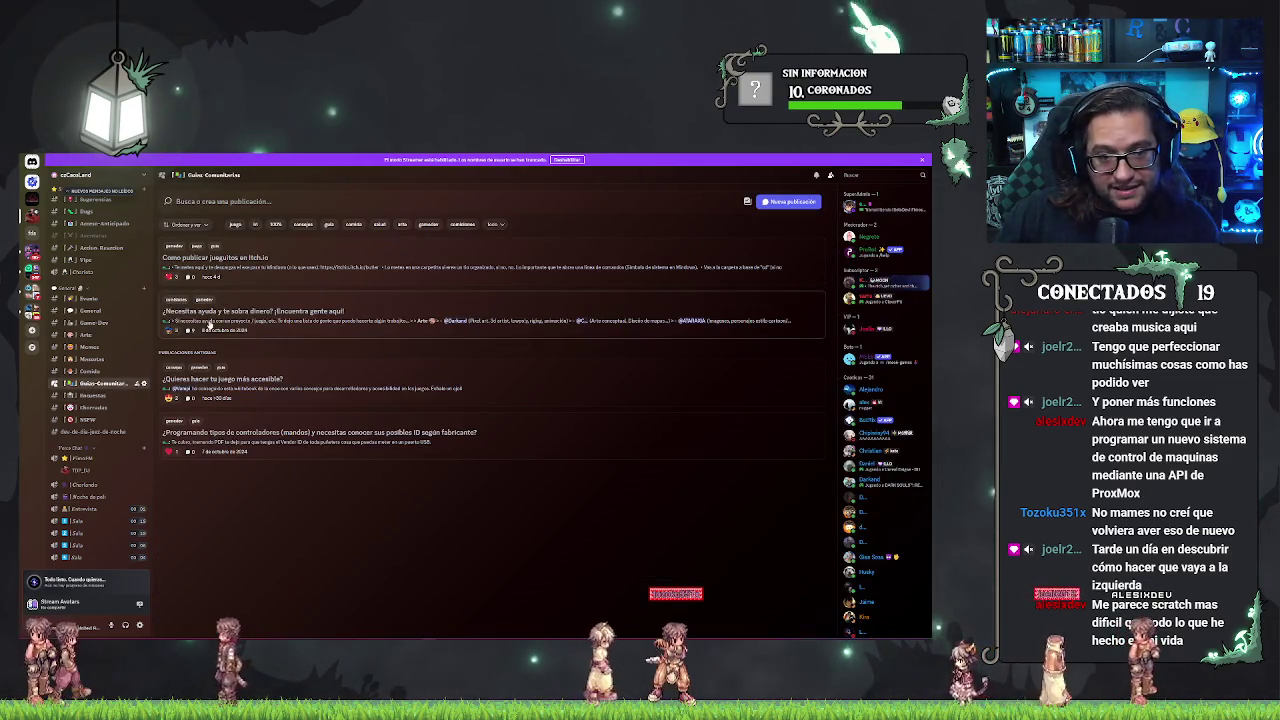
pyautogui.click(238, 312)
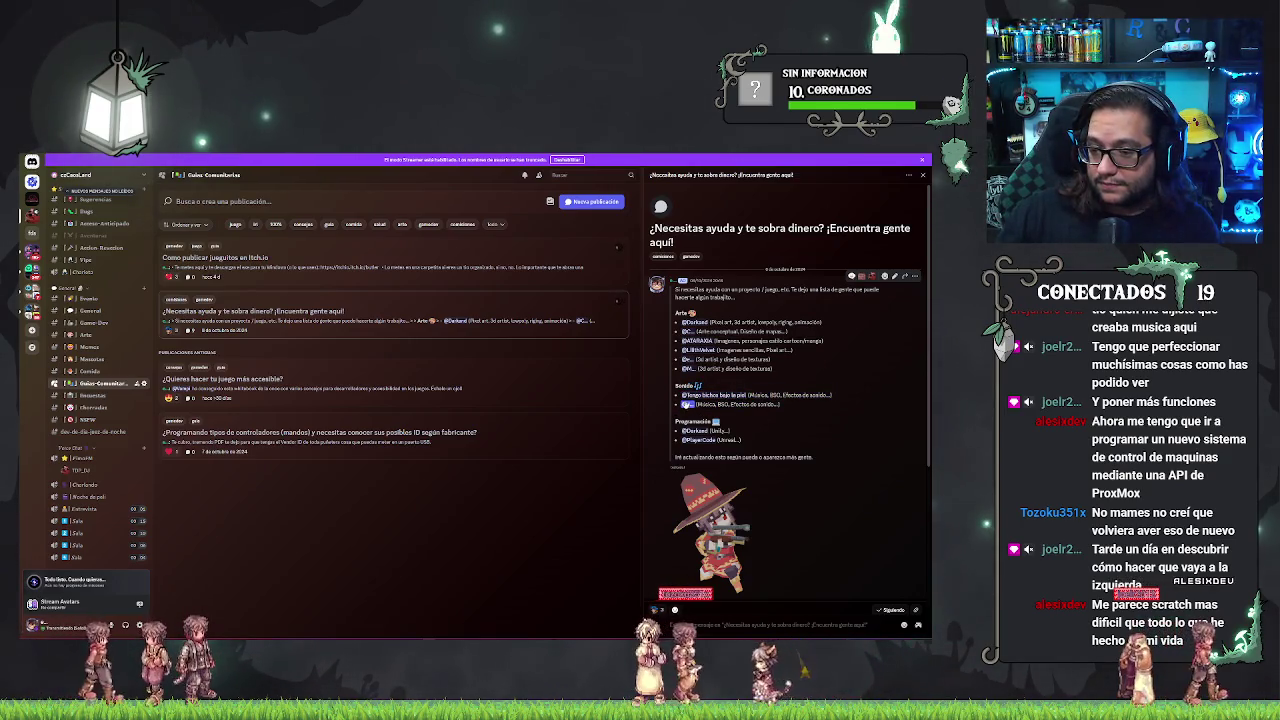
pyautogui.click(689, 398)
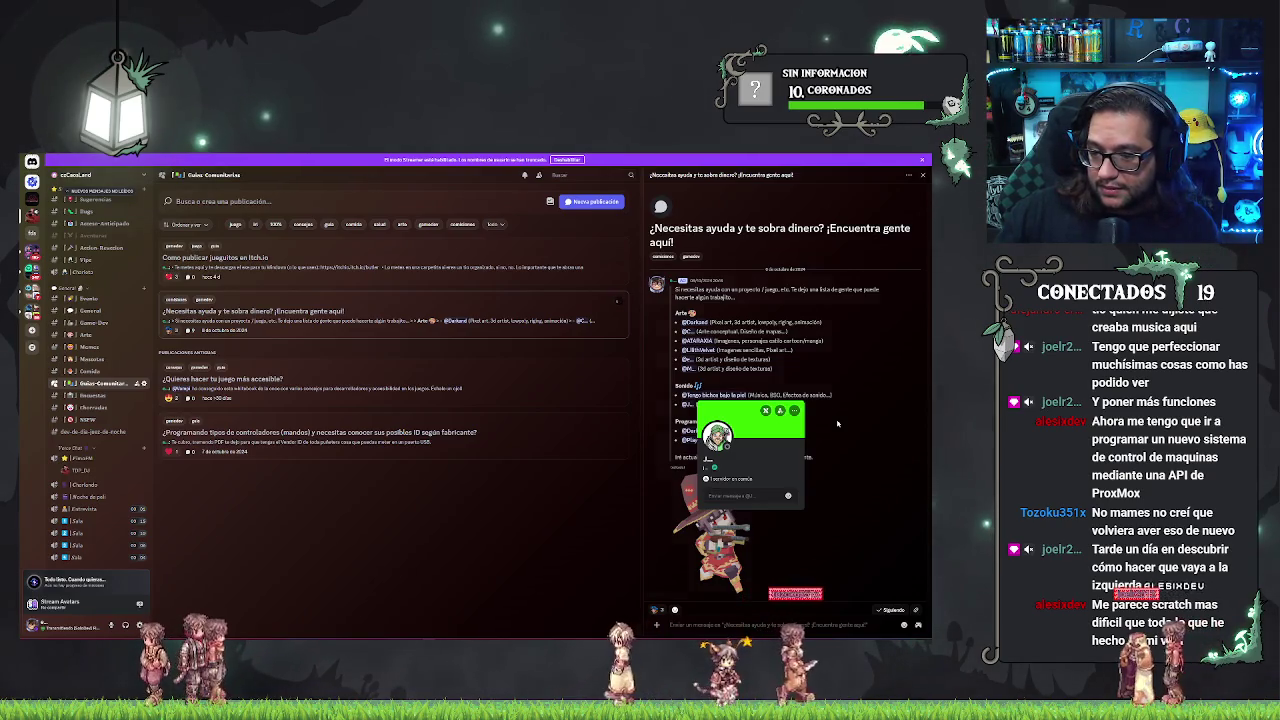
pyautogui.click(690, 404)
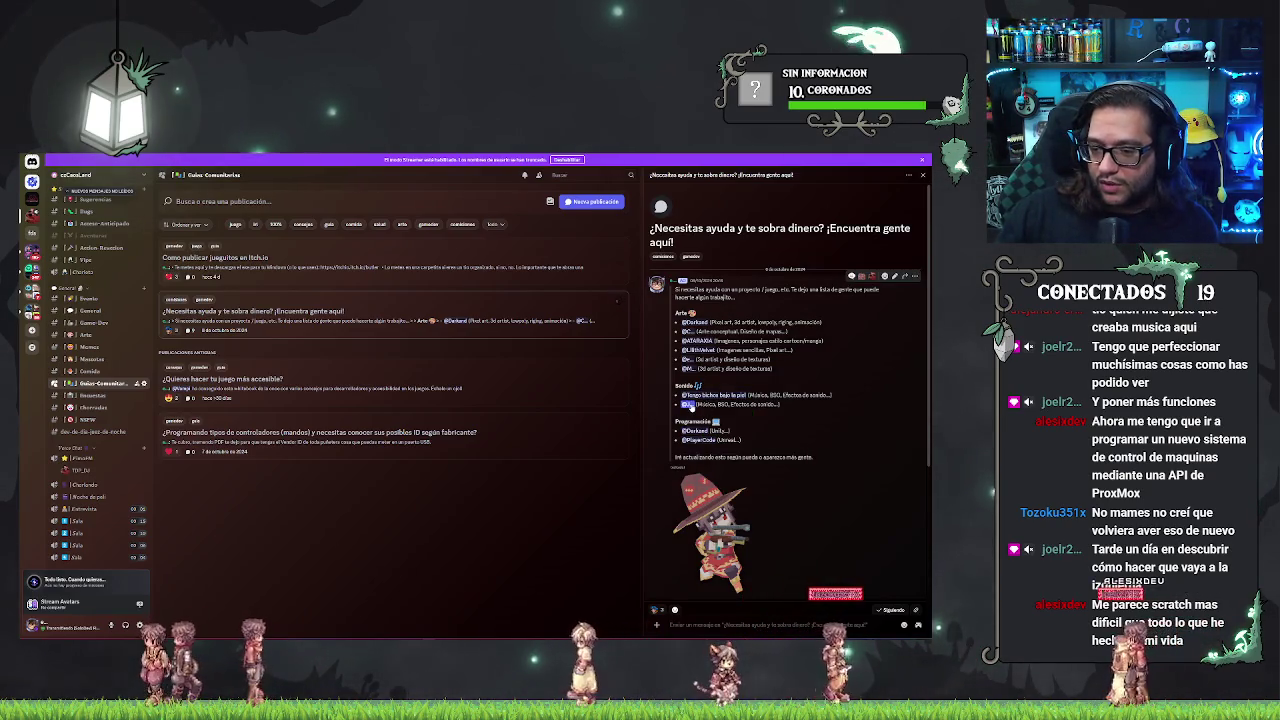
pyautogui.hotkey('alt', 'Tab')
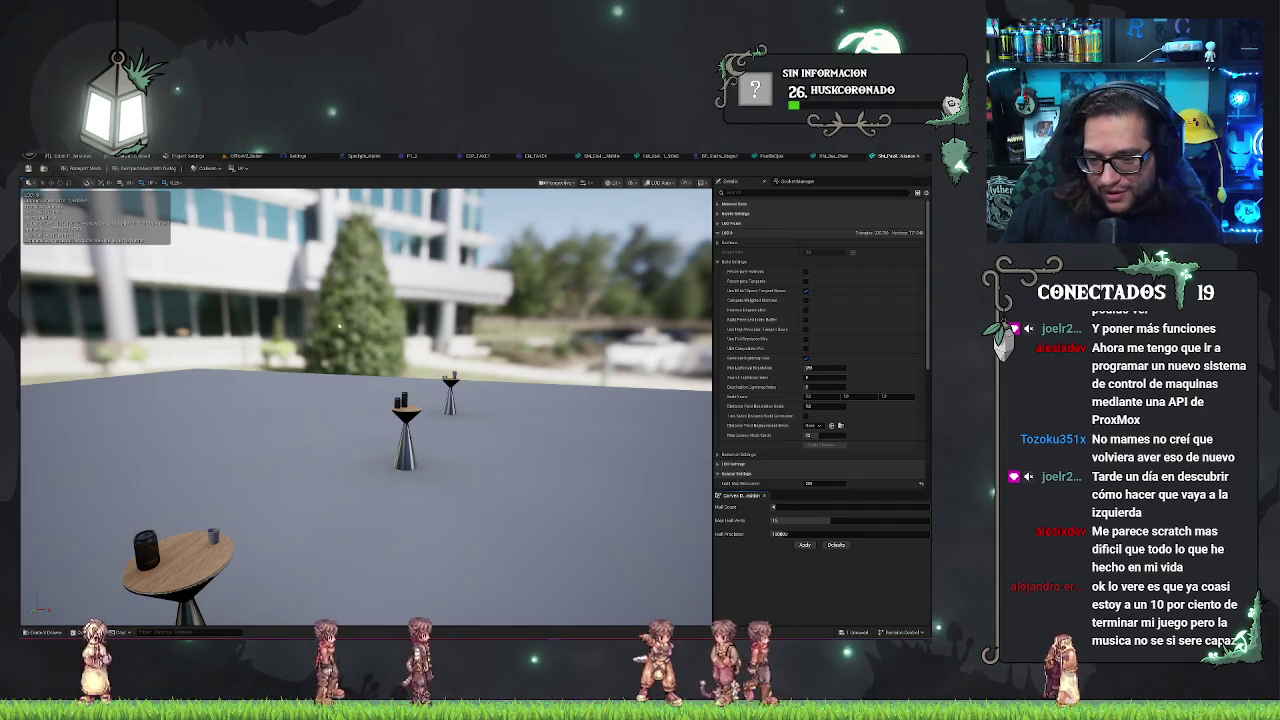
# - Orbit the Static Mesh Editor preview to inspect the pedestal and round wooden tables
pyautogui.moveTo(473, 387); pyautogui.dragTo(500, 400)
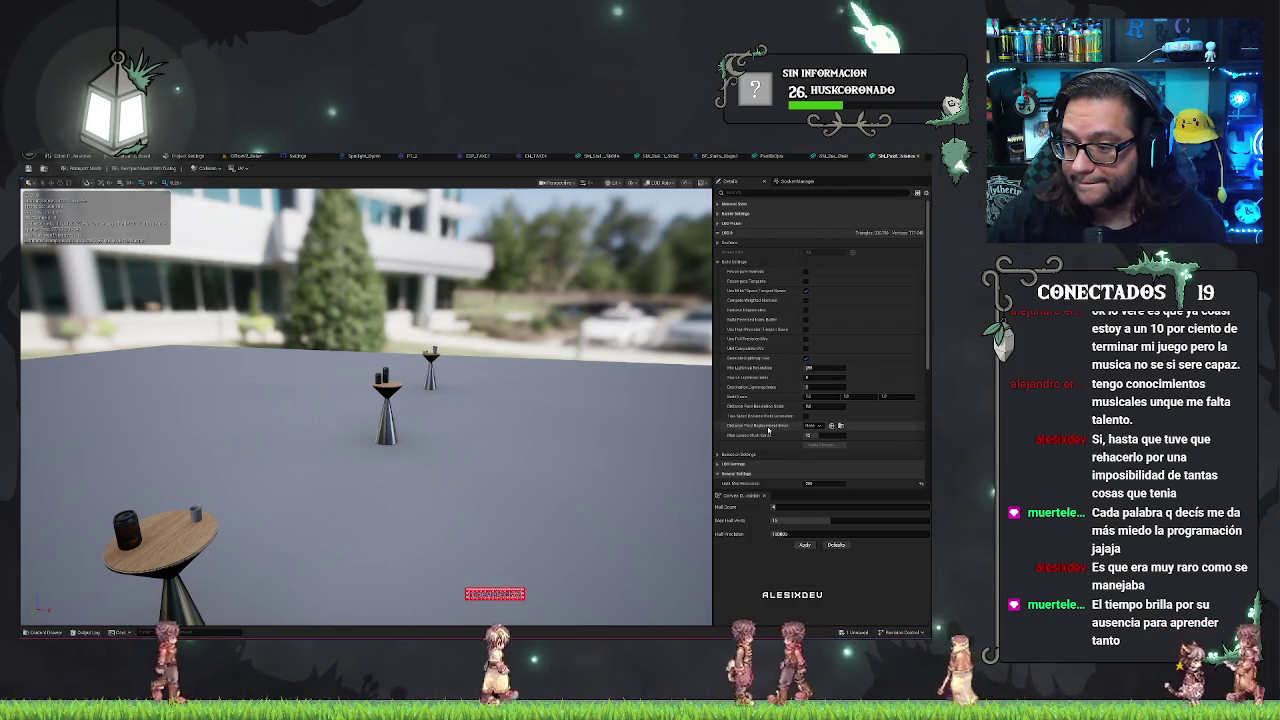
# - Leave Distance Field Replacement Mesh unset, save the table mesh, and return to the office level
pyautogui.click(809, 426)
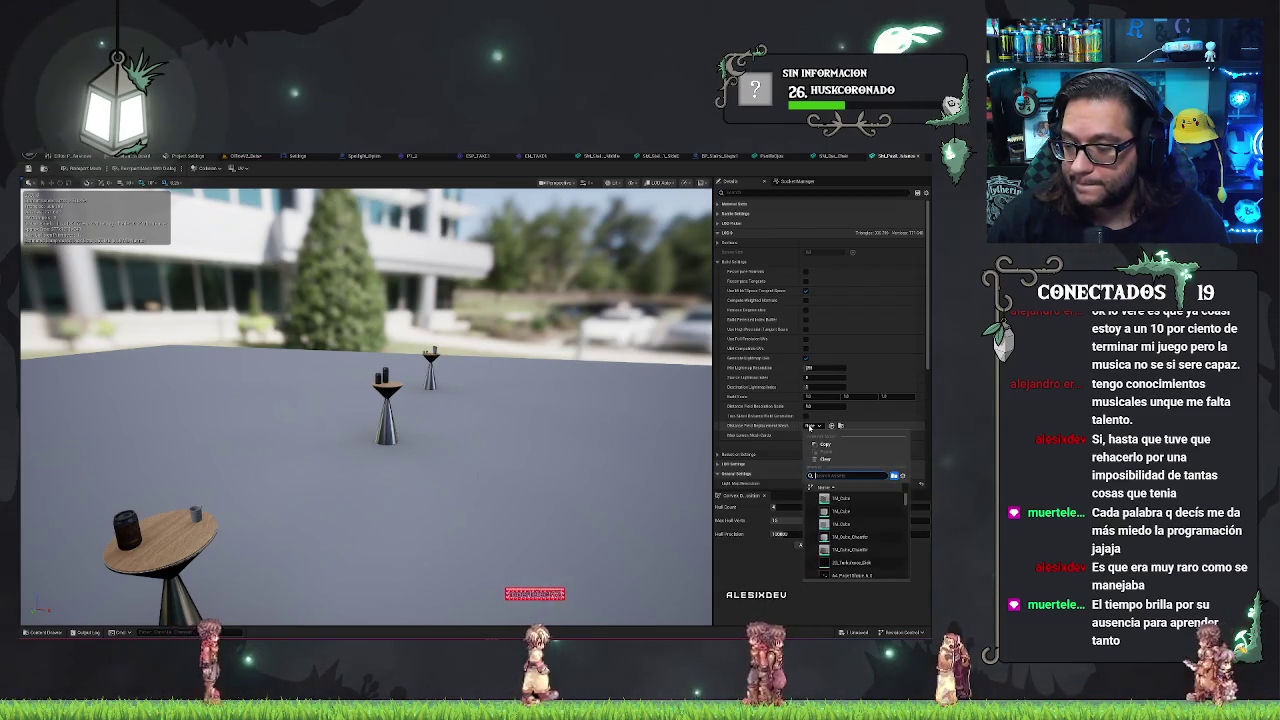
pyautogui.click(809, 426)
pyautogui.write('distance')
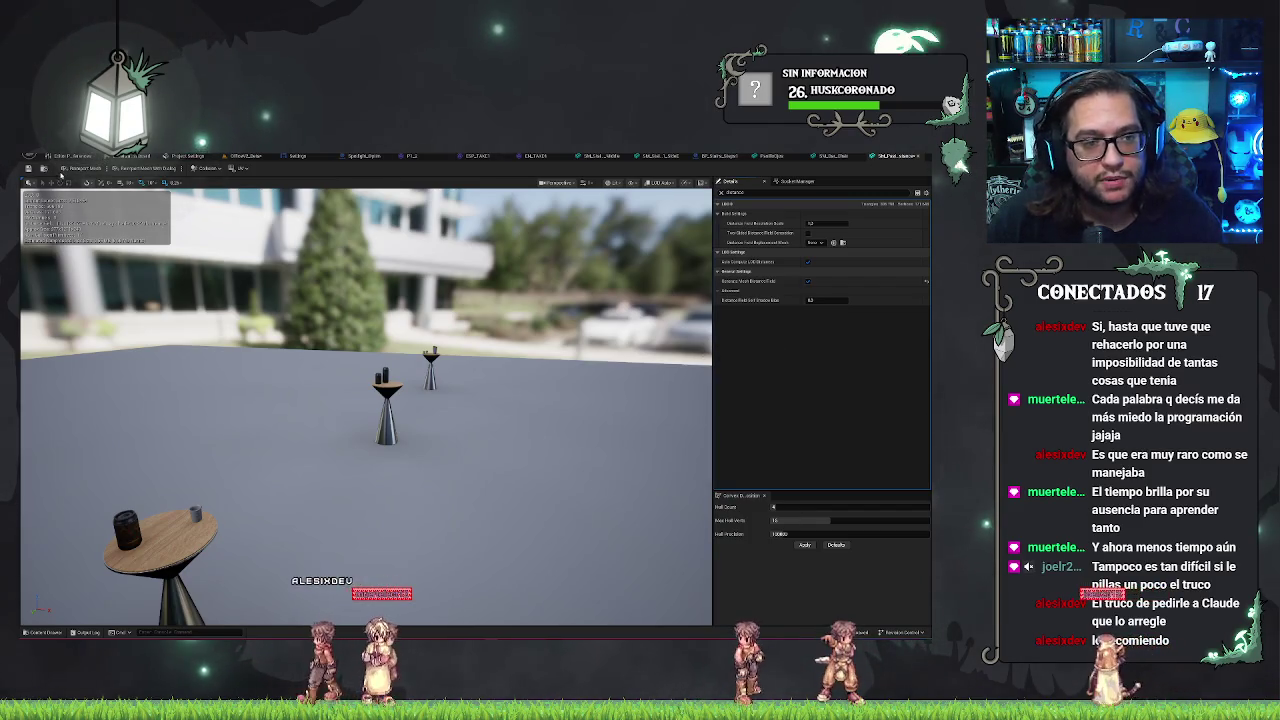
pyautogui.hotkey('ctrl', 's')
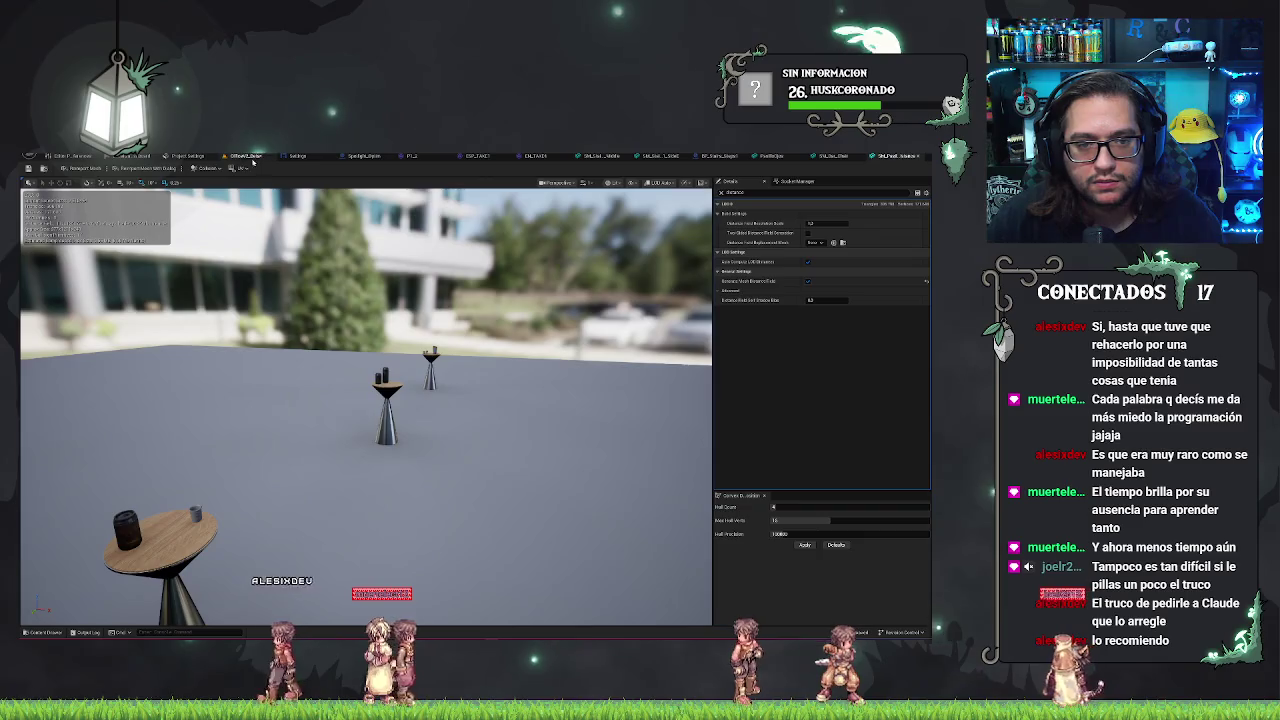
pyautogui.click(248, 157)
# - Select and focus the office PointLight, then move it slightly to the left
pyautogui.moveTo(543, 313)
pyautogui.mouseDown()
pyautogui.moveTo(500, 320)
pyautogui.moveTo(540, 312)
pyautogui.mouseUp()
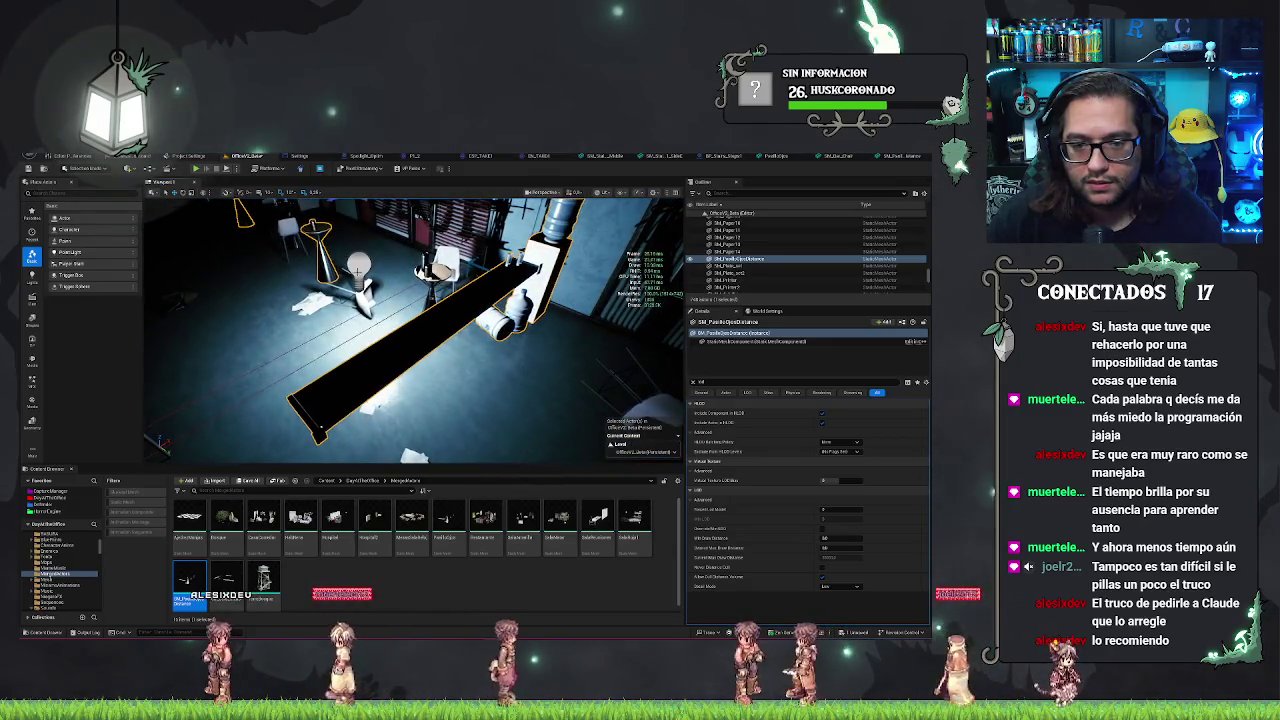
pyautogui.click(385, 272)
pyautogui.press('f')
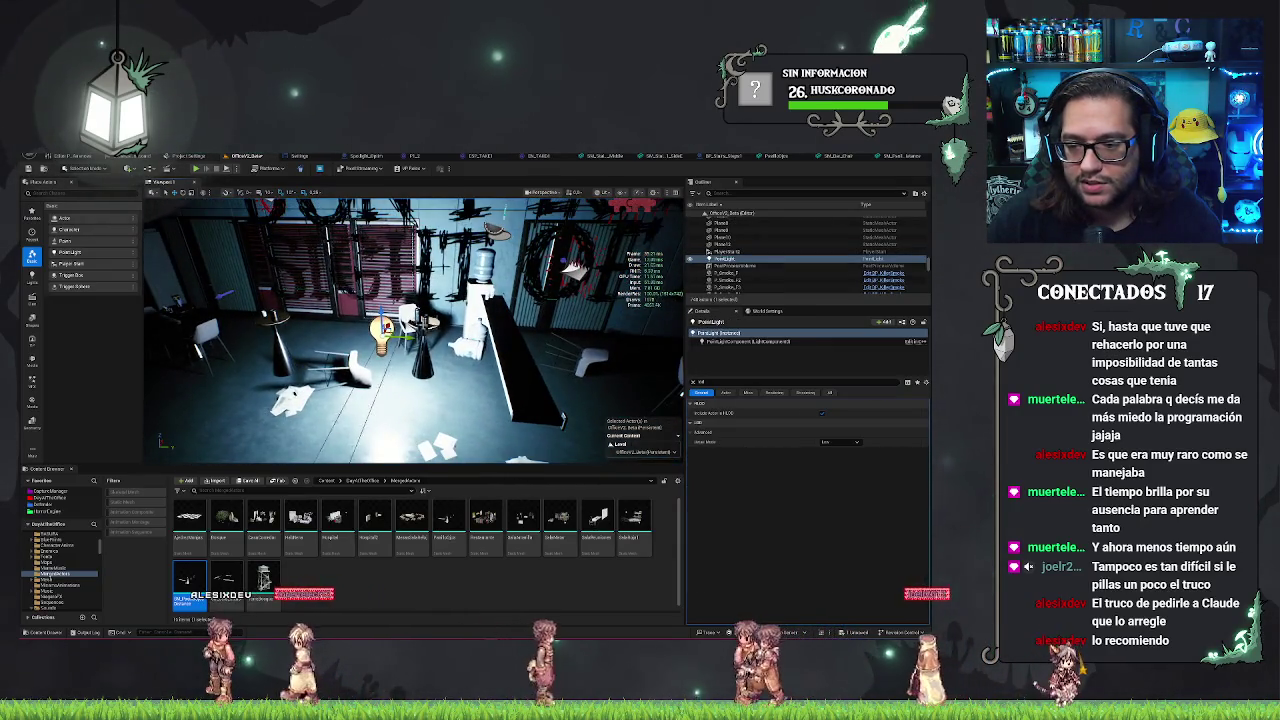
pyautogui.moveTo(395, 335)
pyautogui.mouseDown()
pyautogui.moveTo(440, 317)
pyautogui.moveTo(640, 345)
pyautogui.moveTo(372, 330)
pyautogui.mouseUp()
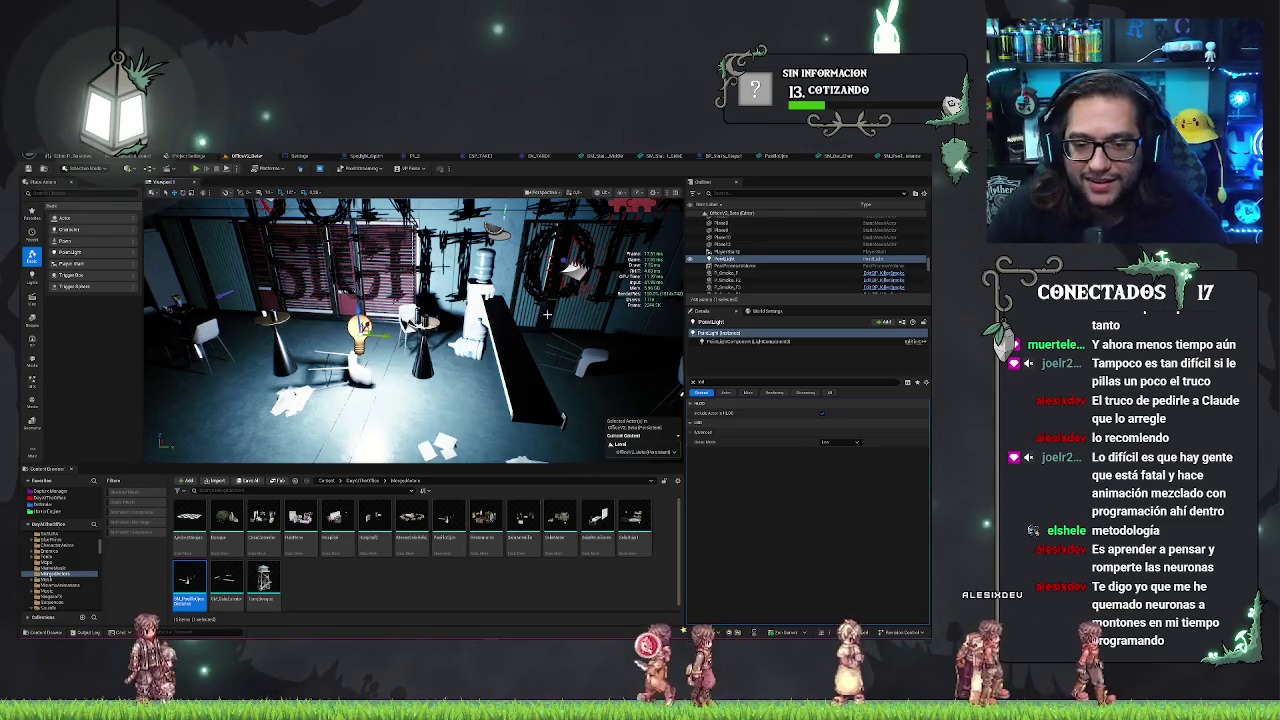
pyautogui.moveTo(553, 315)
pyautogui.mouseDown()
pyautogui.moveTo(552, 372)
pyautogui.moveTo(530, 372)
pyautogui.moveTo(546, 370)
pyautogui.mouseUp()
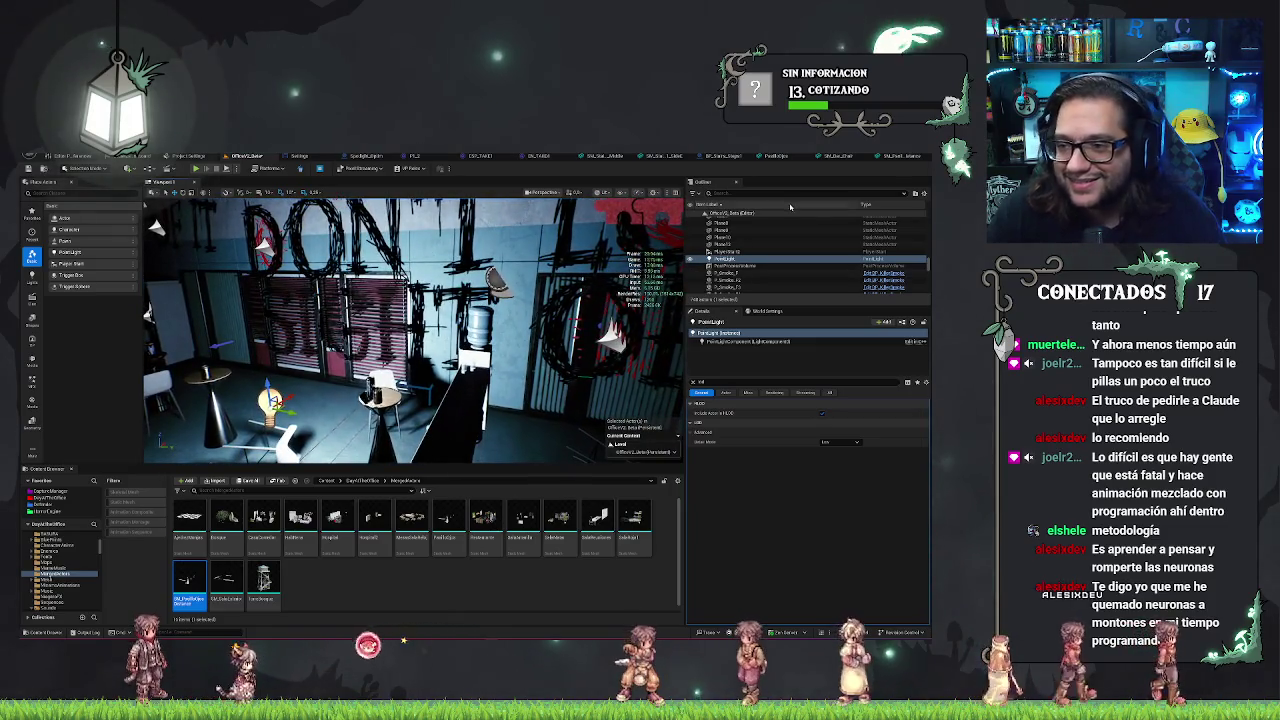
pyautogui.click(896, 156)
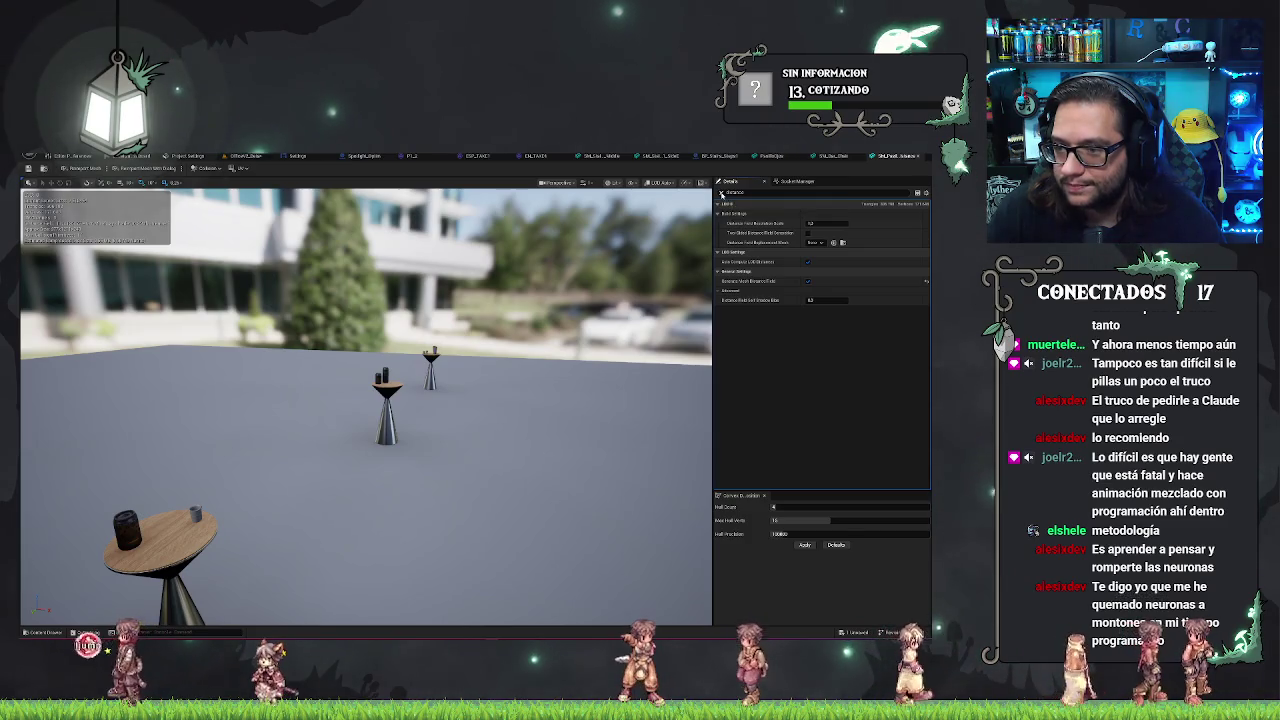
# - Set the table mesh's Distance Field Replacement Mesh to an SM_ static mesh and save
pyautogui.click(815, 243)
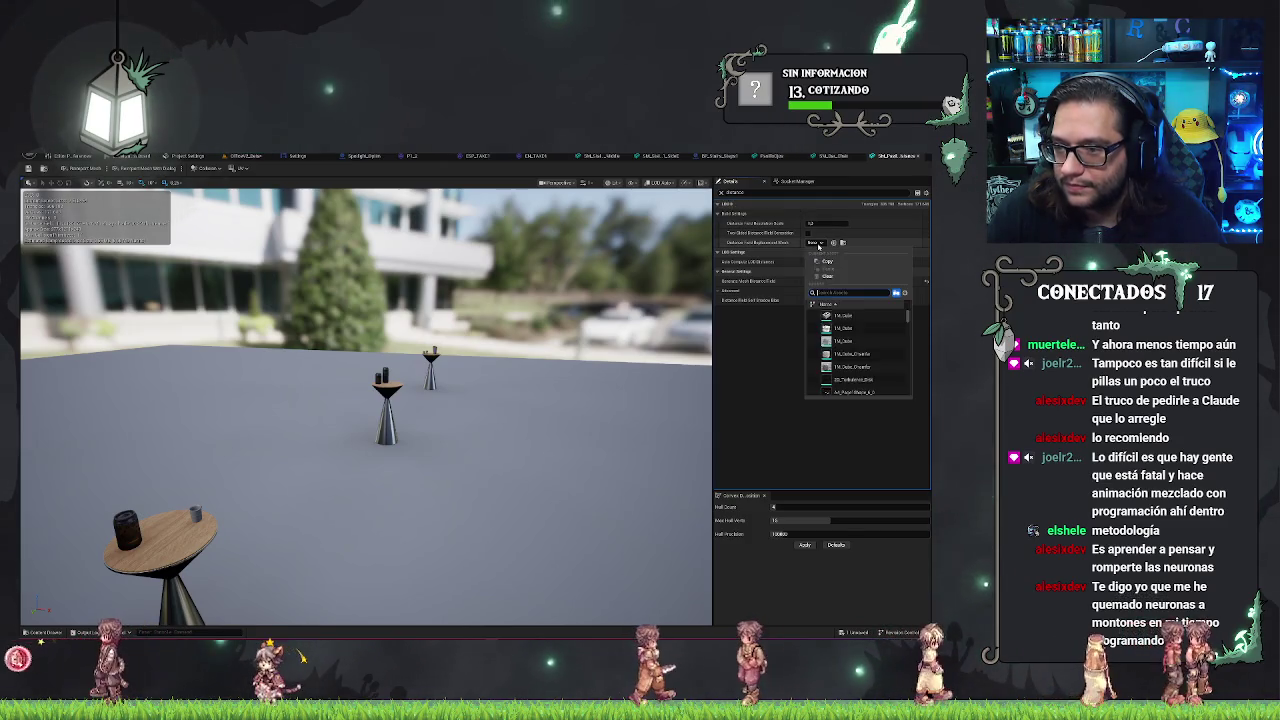
pyautogui.click(843, 315)
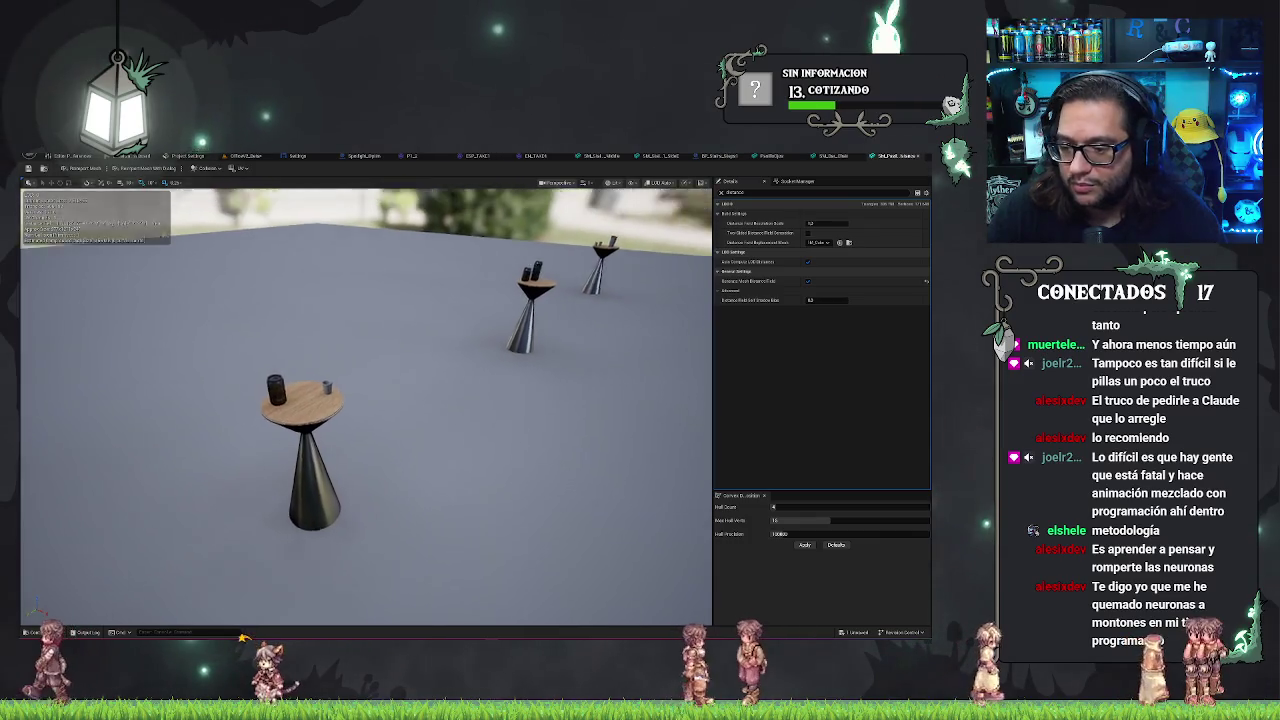
pyautogui.hotkey('ctrl', 's')
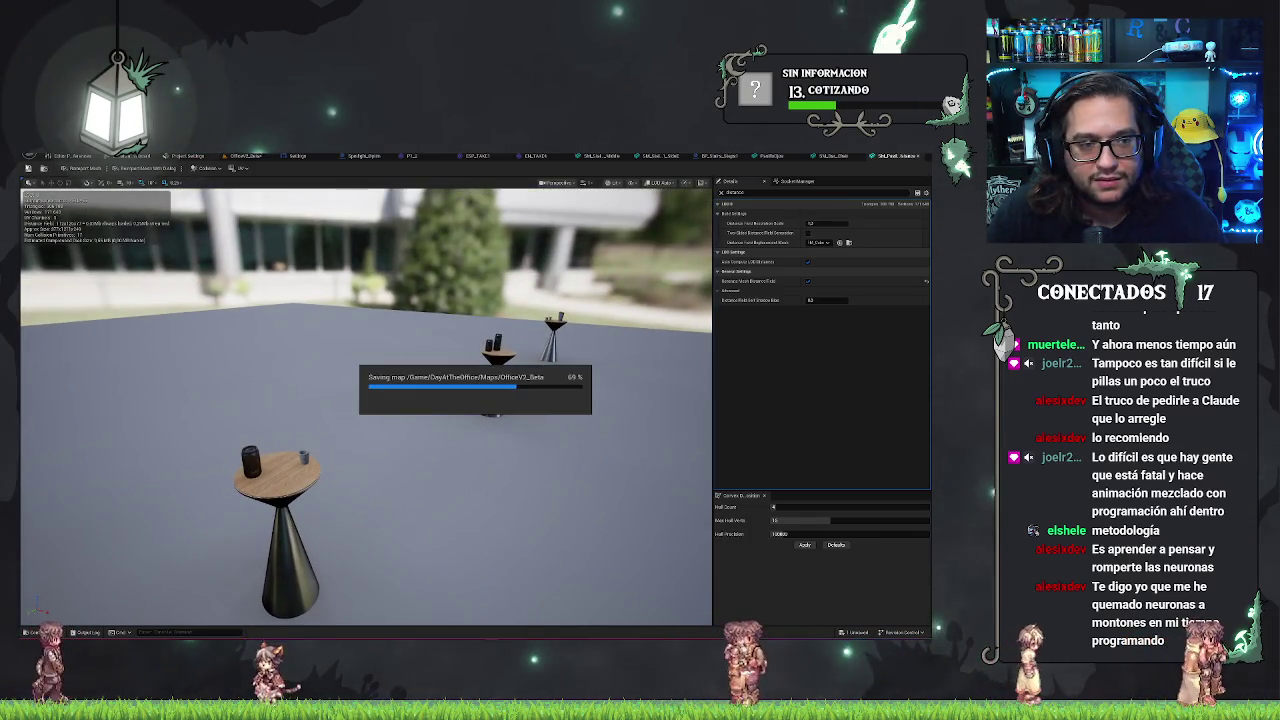
# - Check the beam mesh in OfficeV2_Beta, recheck the table preview, and save again
pyautogui.click(245, 156)
pyautogui.moveTo(425, 212)
pyautogui.mouseDown()
pyautogui.moveTo(382, 211)
pyautogui.moveTo(364, 244)
pyautogui.moveTo(380, 229)
pyautogui.mouseUp()
pyautogui.click(400, 204)
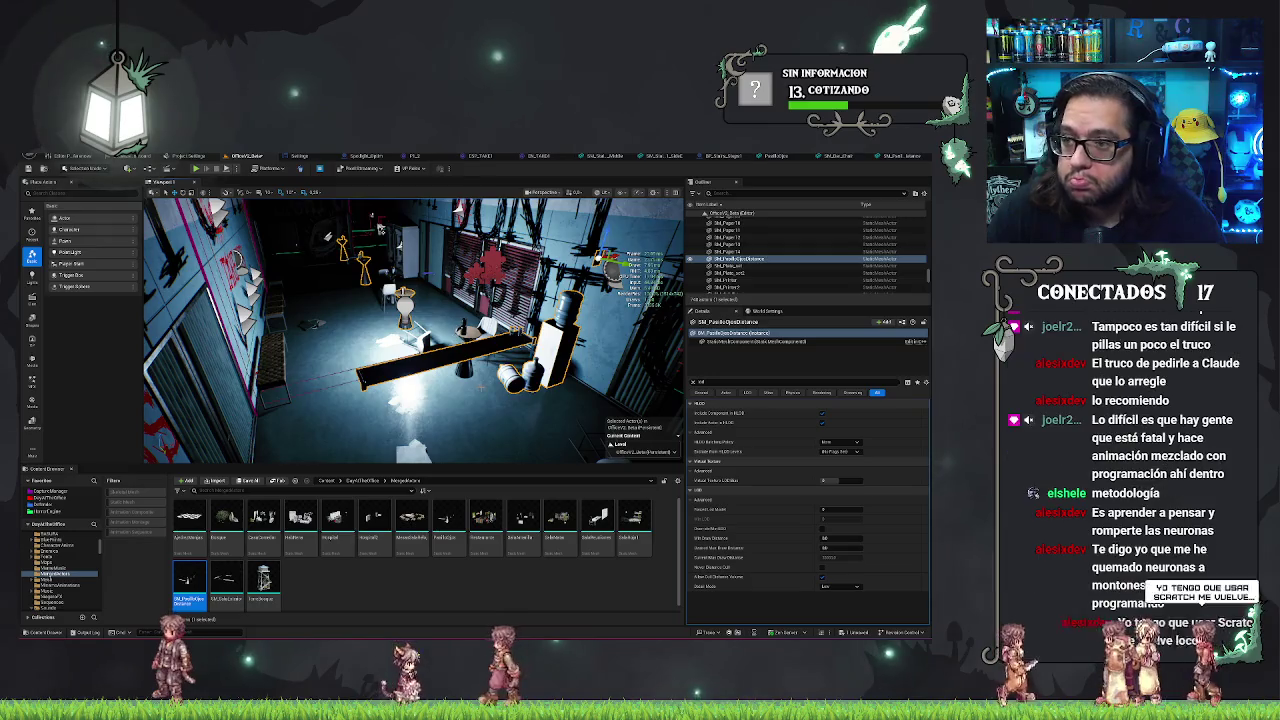
pyautogui.click(884, 158)
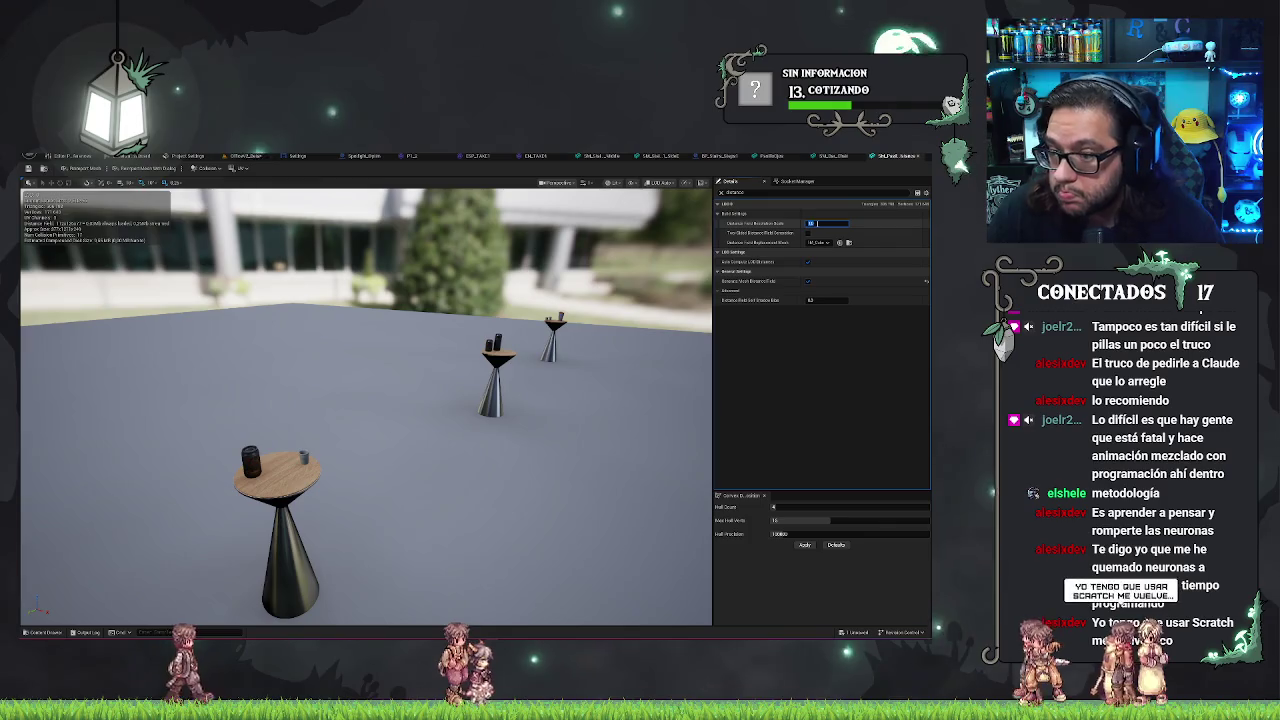
pyautogui.moveTo(615, 250); pyautogui.dragTo(498, 266)
pyautogui.hotkey('ctrl', 's')
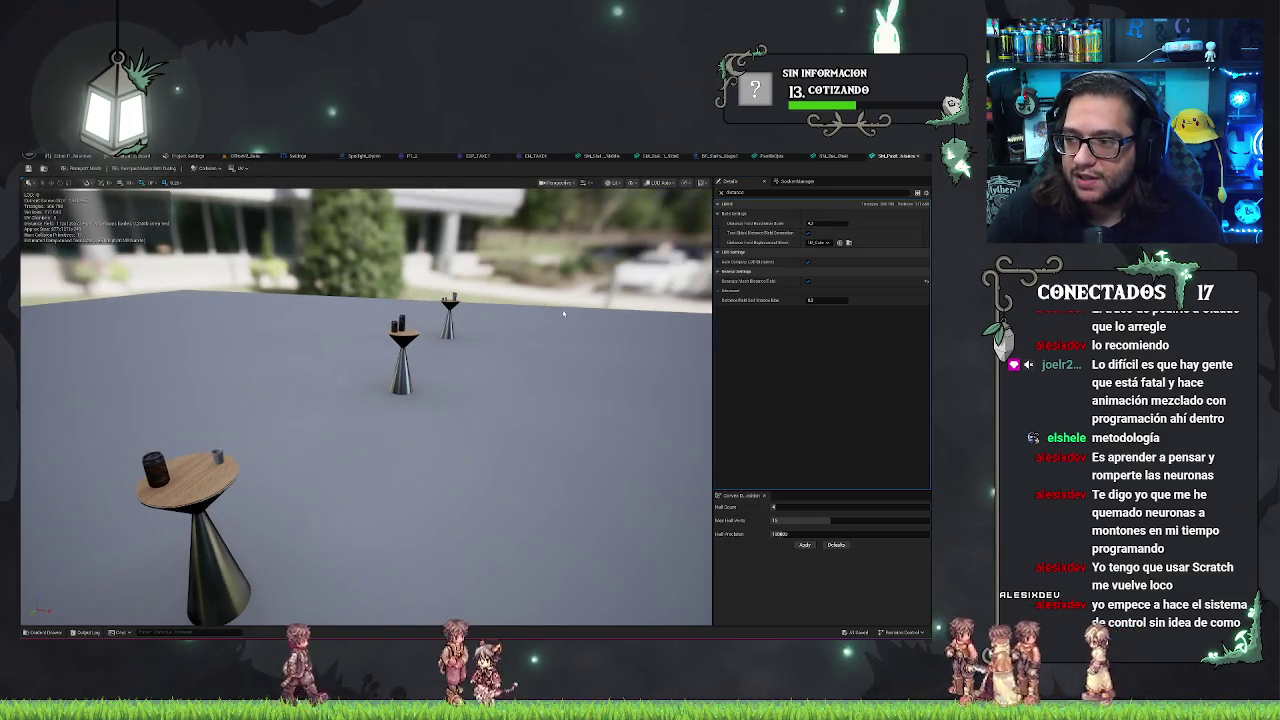
pyautogui.moveTo(563, 314); pyautogui.dragTo(561, 313)
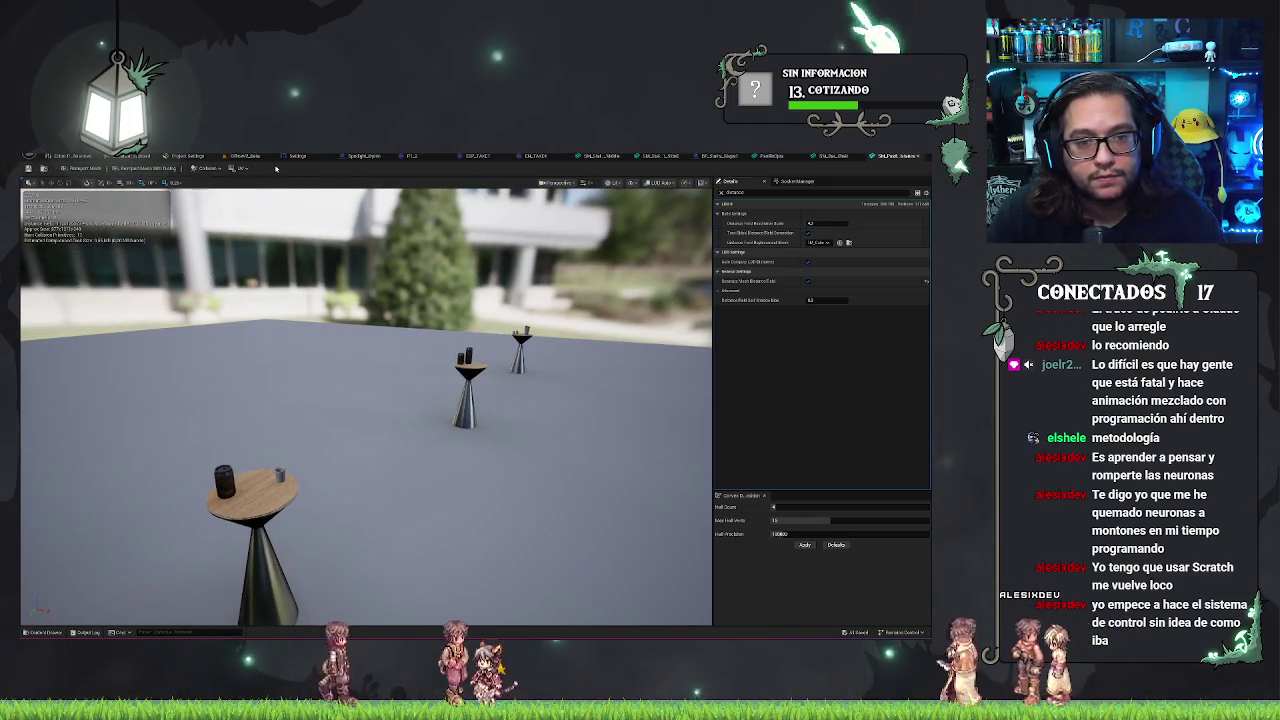
pyautogui.click(245, 156)
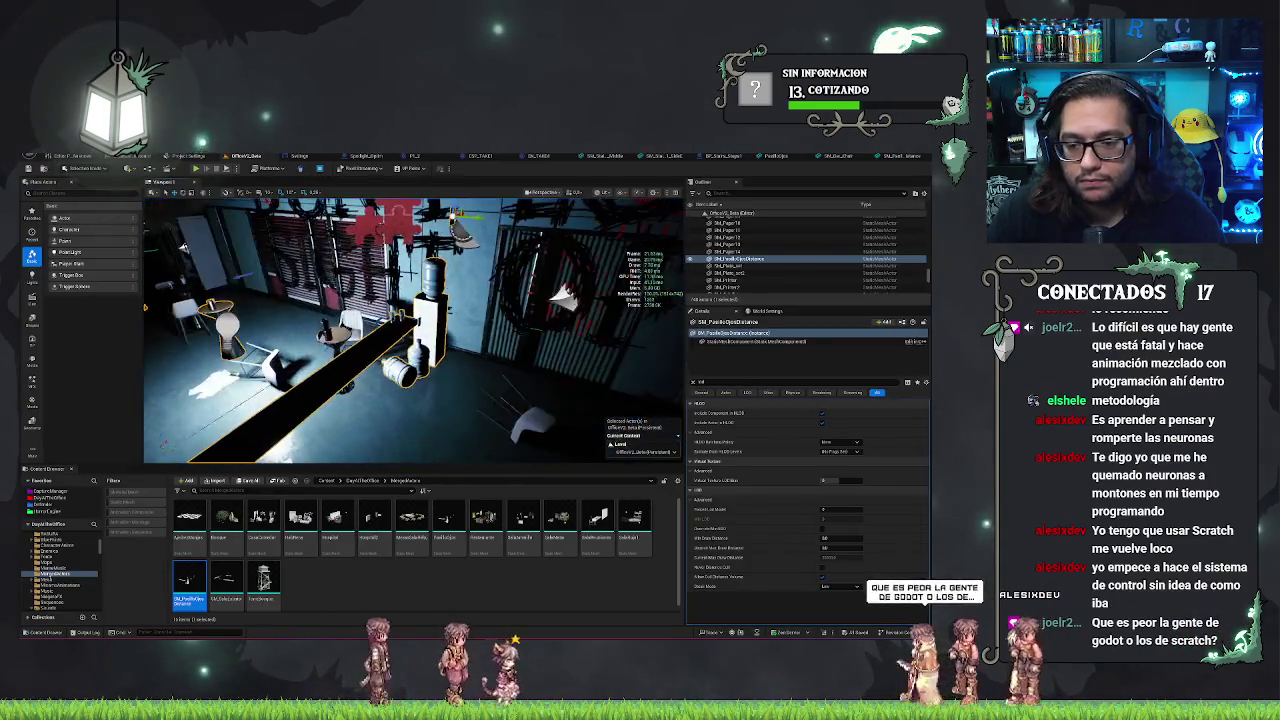
# - Filter the merged props actor's Details panel with the search term 'mesh'
pyautogui.moveTo(500, 318); pyautogui.dragTo(500, 315)
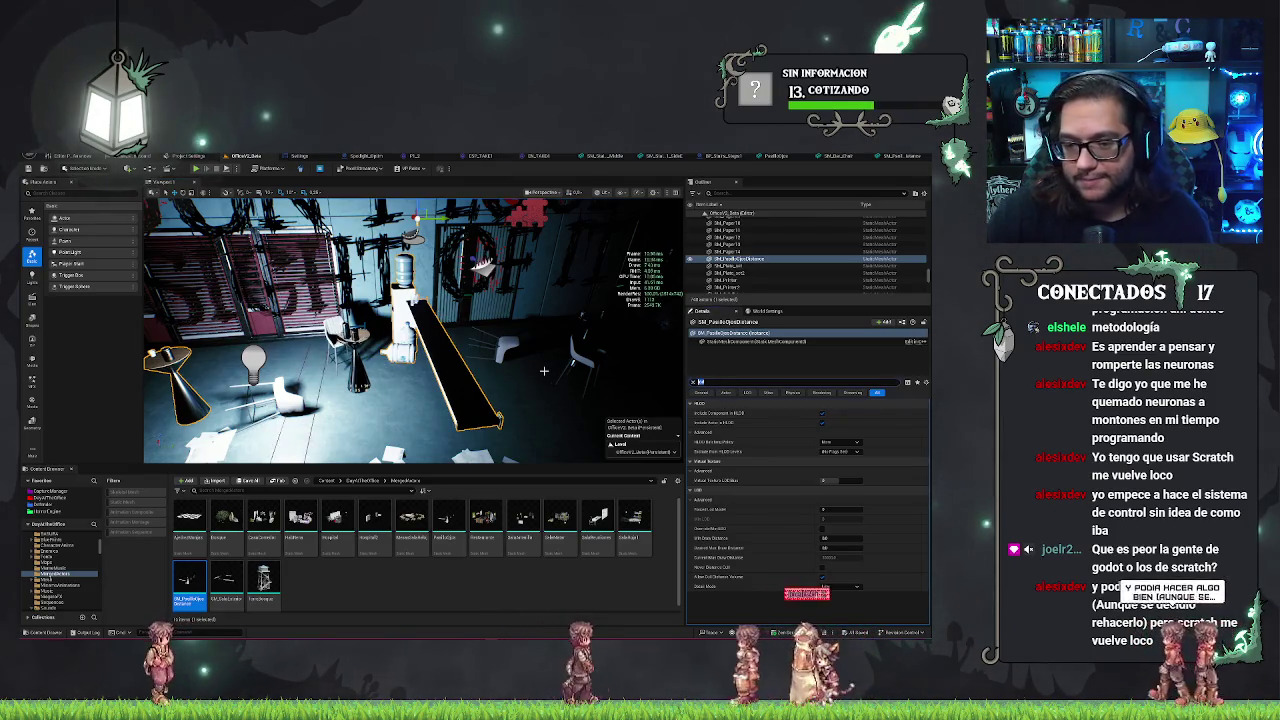
pyautogui.press('BackSpace')
pyautogui.press('BackSpace')
pyautogui.write('mesh')
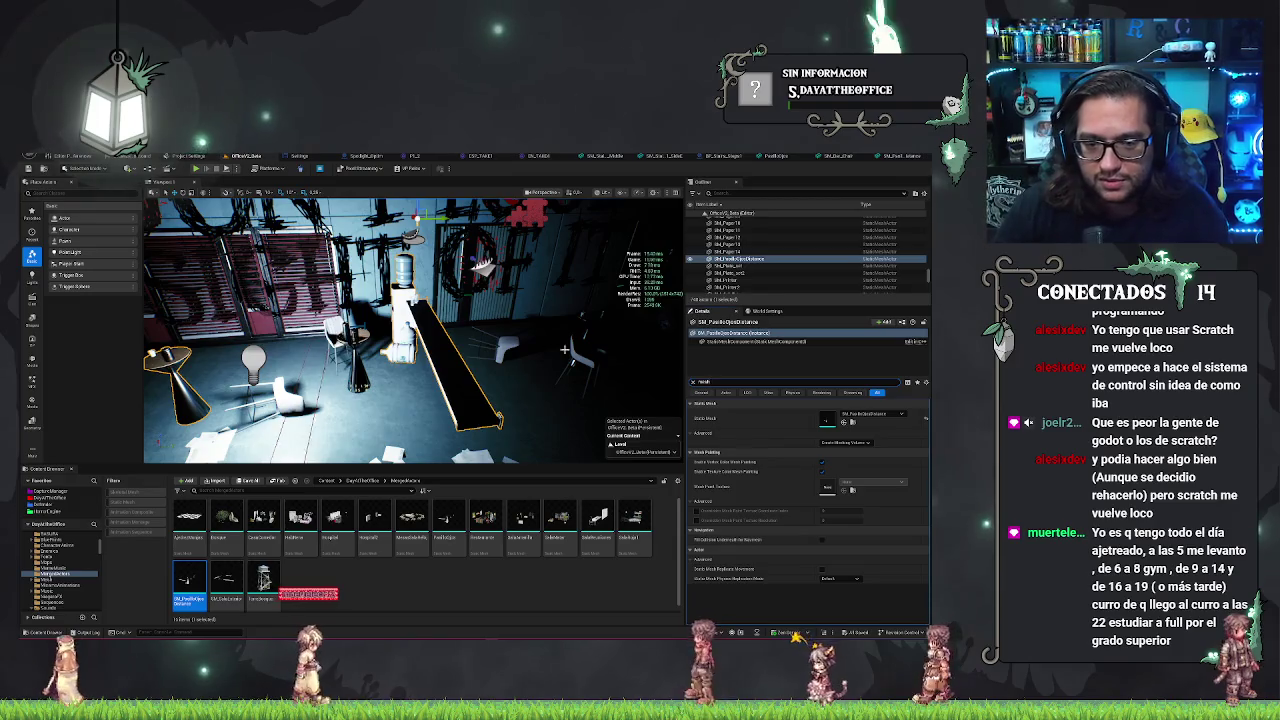
# - Shift the water cooler right by the DON'T wall and frame it in the viewport
pyautogui.moveTo(475, 262)
pyautogui.mouseDown()
pyautogui.moveTo(237, 283)
pyautogui.moveTo(448, 224)
pyautogui.mouseUp()
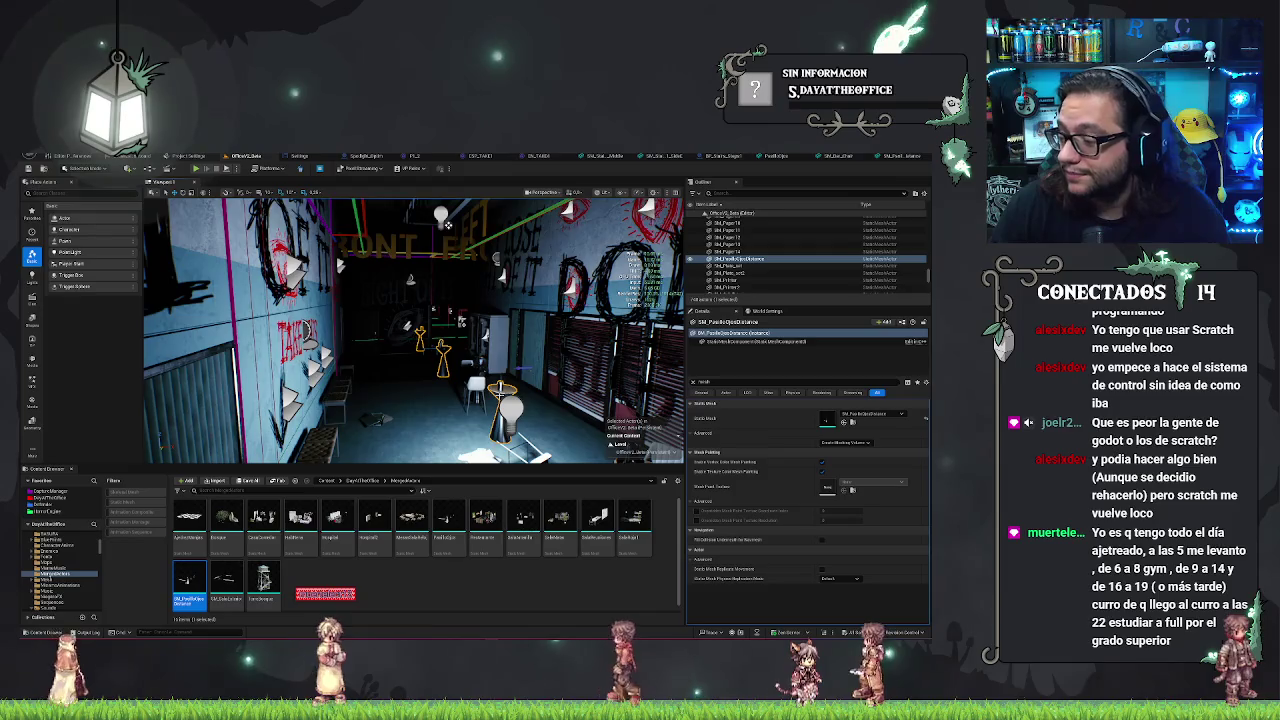
pyautogui.moveTo(448, 224)
pyautogui.mouseDown()
pyautogui.moveTo(290, 250)
pyautogui.moveTo(472, 397)
pyautogui.mouseUp()
pyautogui.moveTo(453, 341); pyautogui.dragTo(618, 343)
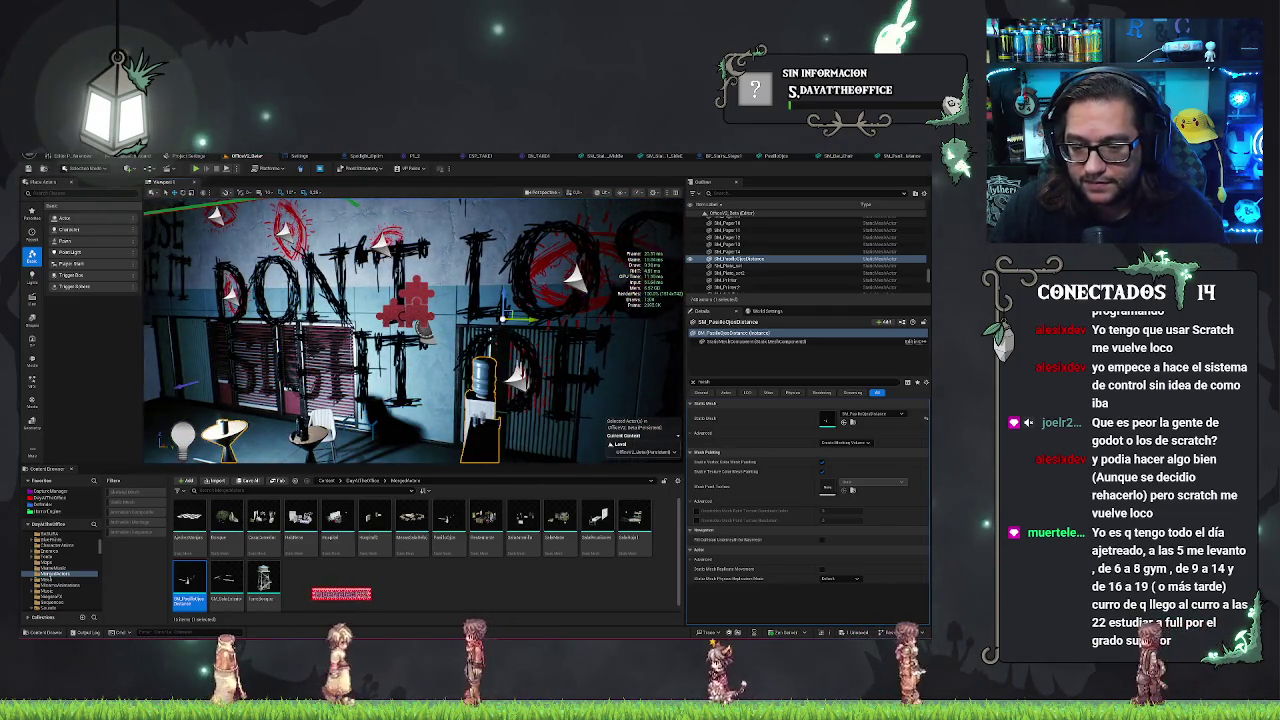
pyautogui.press('f')
pyautogui.moveTo(412, 330)
pyautogui.mouseDown()
pyautogui.moveTo(520, 350)
pyautogui.moveTo(163, 188)
pyautogui.mouseUp()
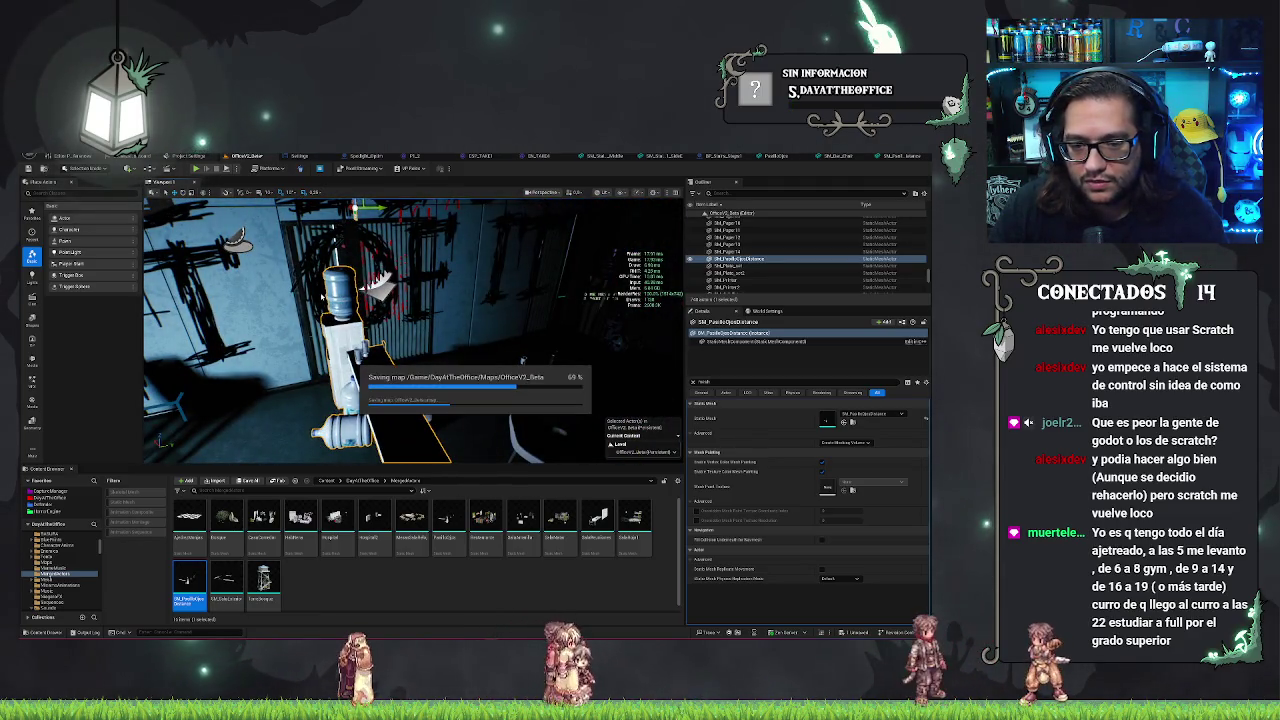
# - Undo the accidental diagonal rotation of the long plank and bring up the level Build options
pyautogui.moveTo(411, 326); pyautogui.dragTo(411, 326)
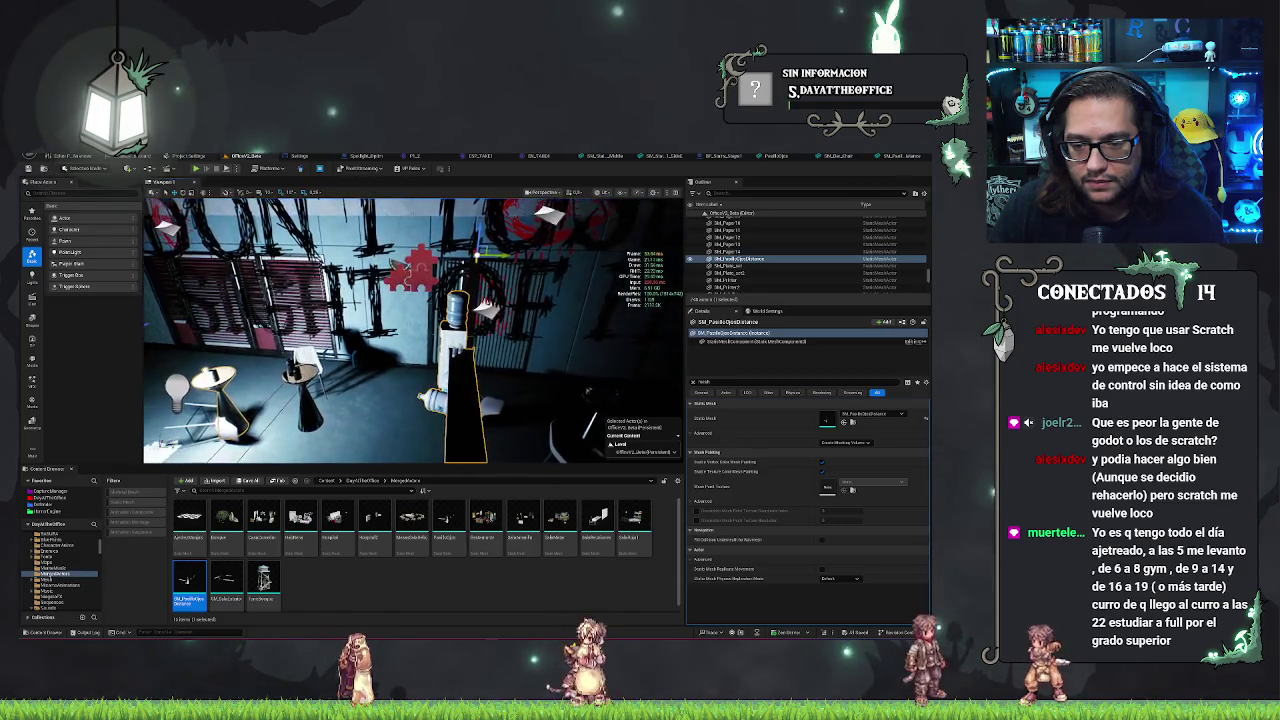
pyautogui.moveTo(533, 387); pyautogui.dragTo(522, 379)
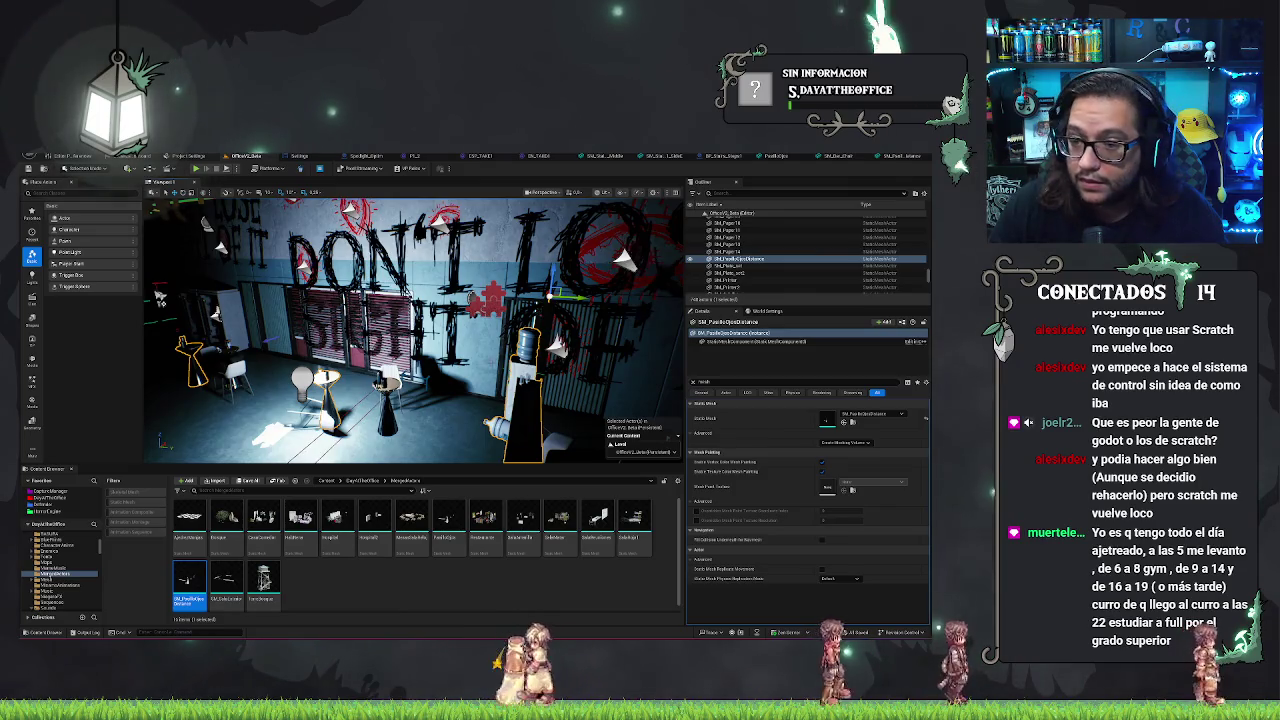
pyautogui.moveTo(555, 297); pyautogui.dragTo(425, 290)
pyautogui.hotkey('ctrl', 'z')
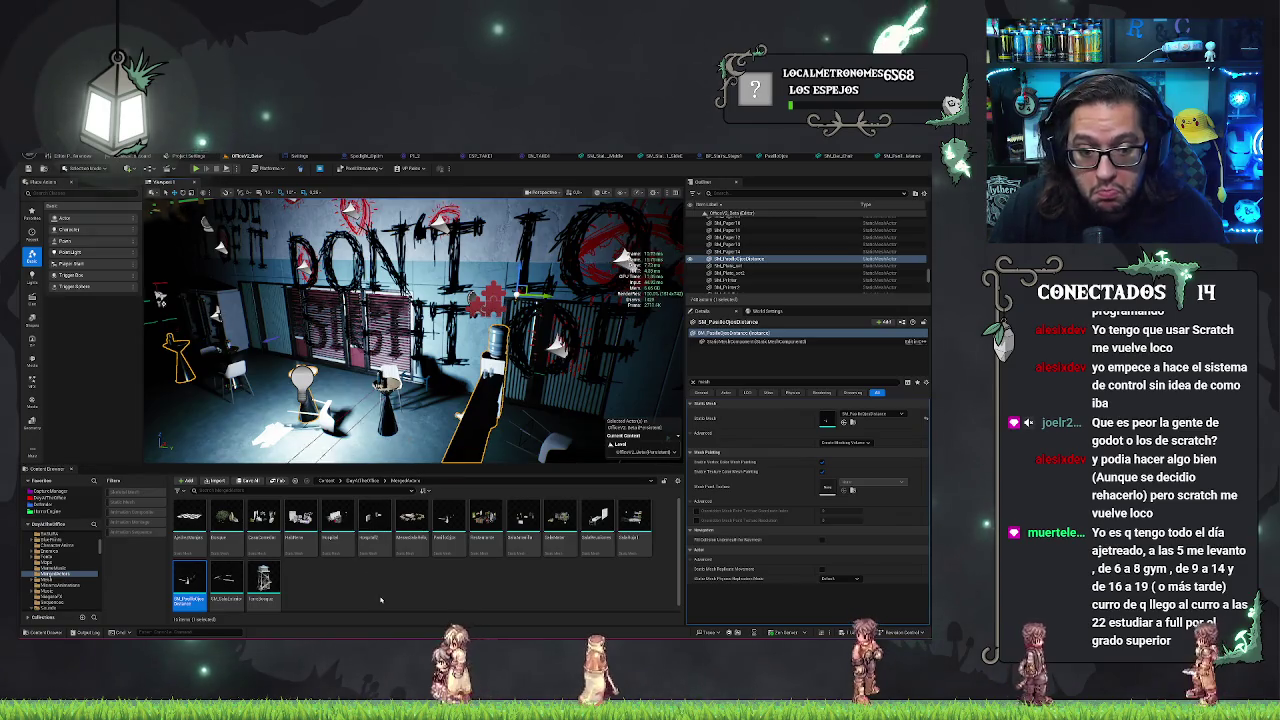
pyautogui.click(128, 168)
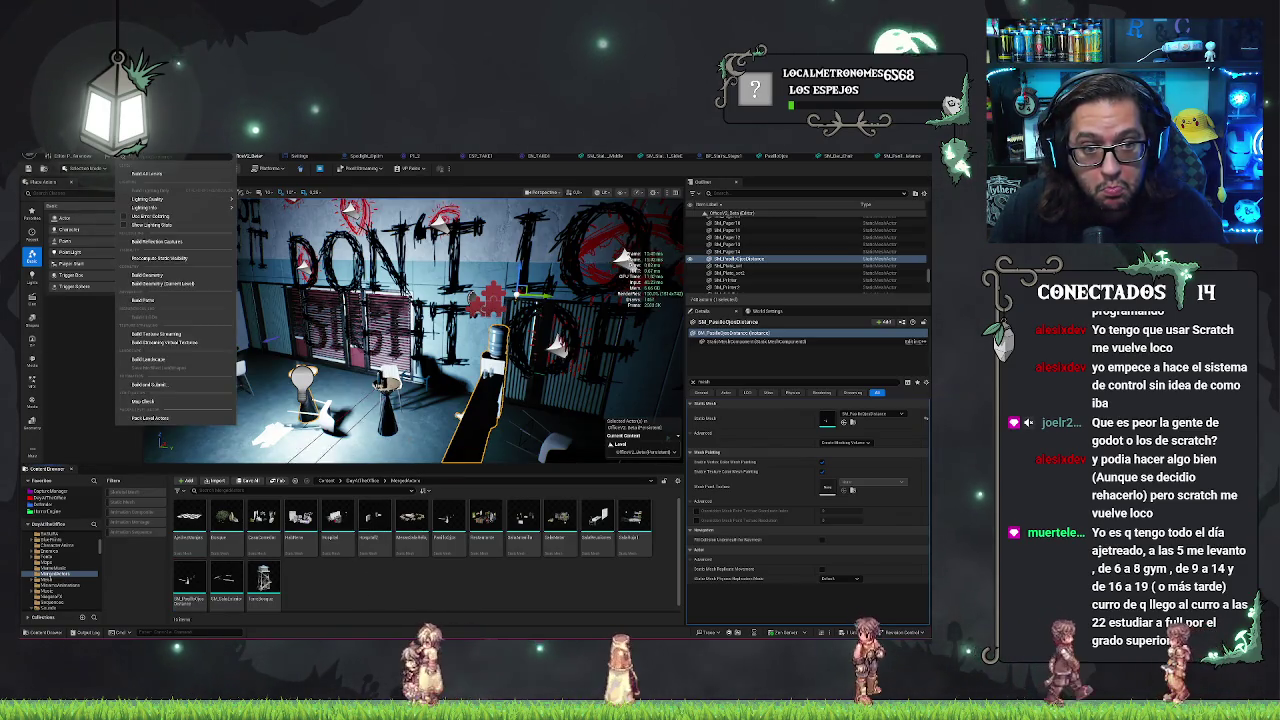
# - Rebuild the level geometry and slide the merged tables-and-water-cooler group slightly left
pyautogui.click(175, 172)
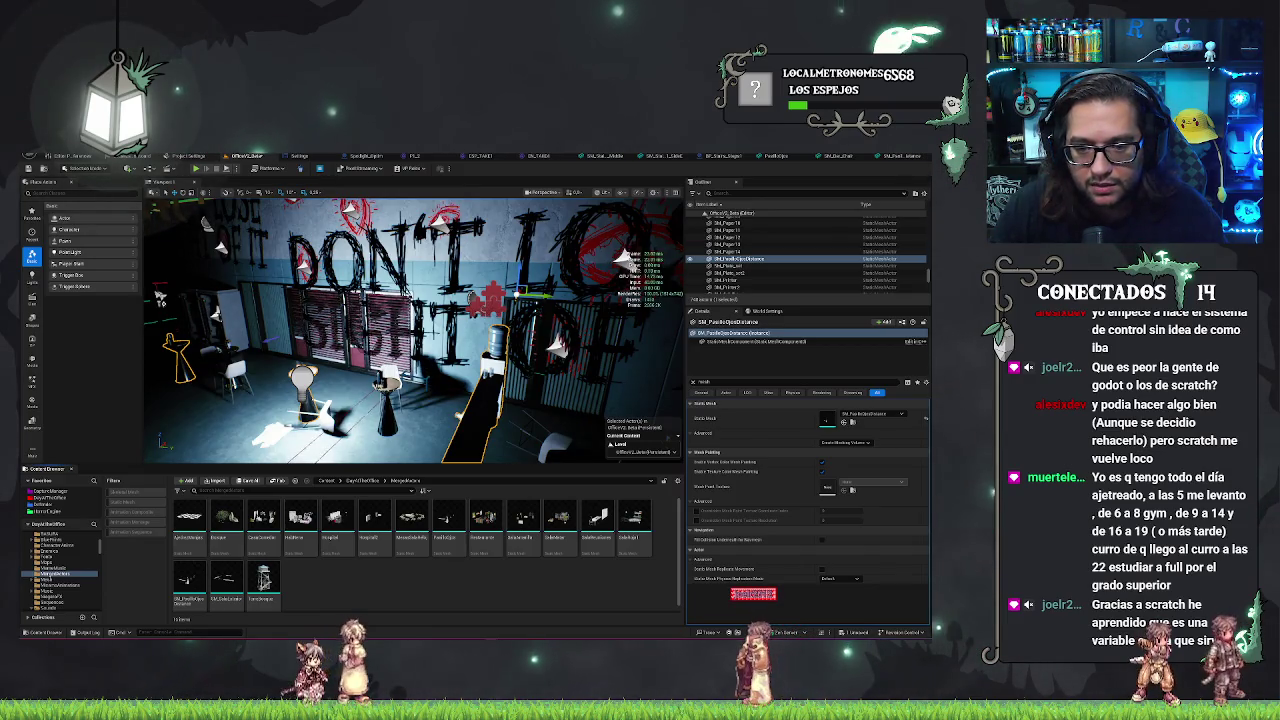
pyautogui.moveTo(413, 330); pyautogui.dragTo(515, 342)
pyautogui.moveTo(540, 258); pyautogui.dragTo(380, 243)
# - Frame the moved props group, orbit out to a wider view, and select the bar stool
pyautogui.press('f')
pyautogui.moveTo(400, 330); pyautogui.dragTo(350, 330)
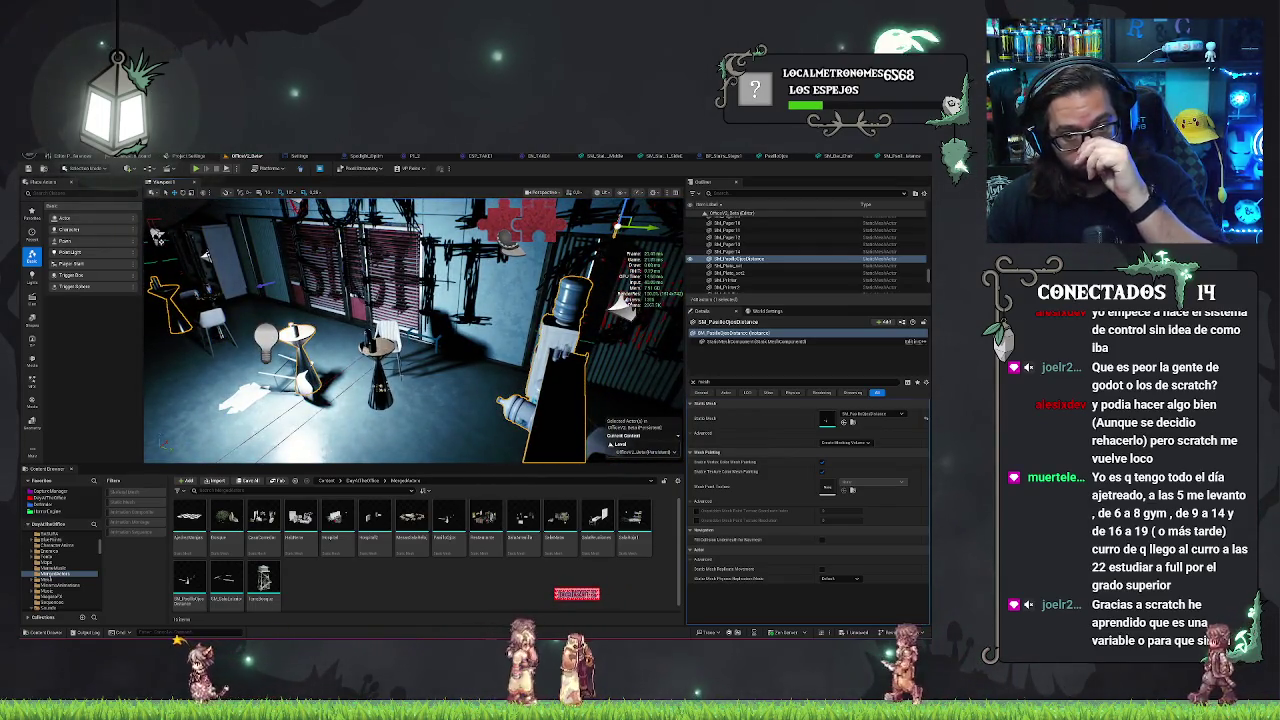
pyautogui.click(383, 300)
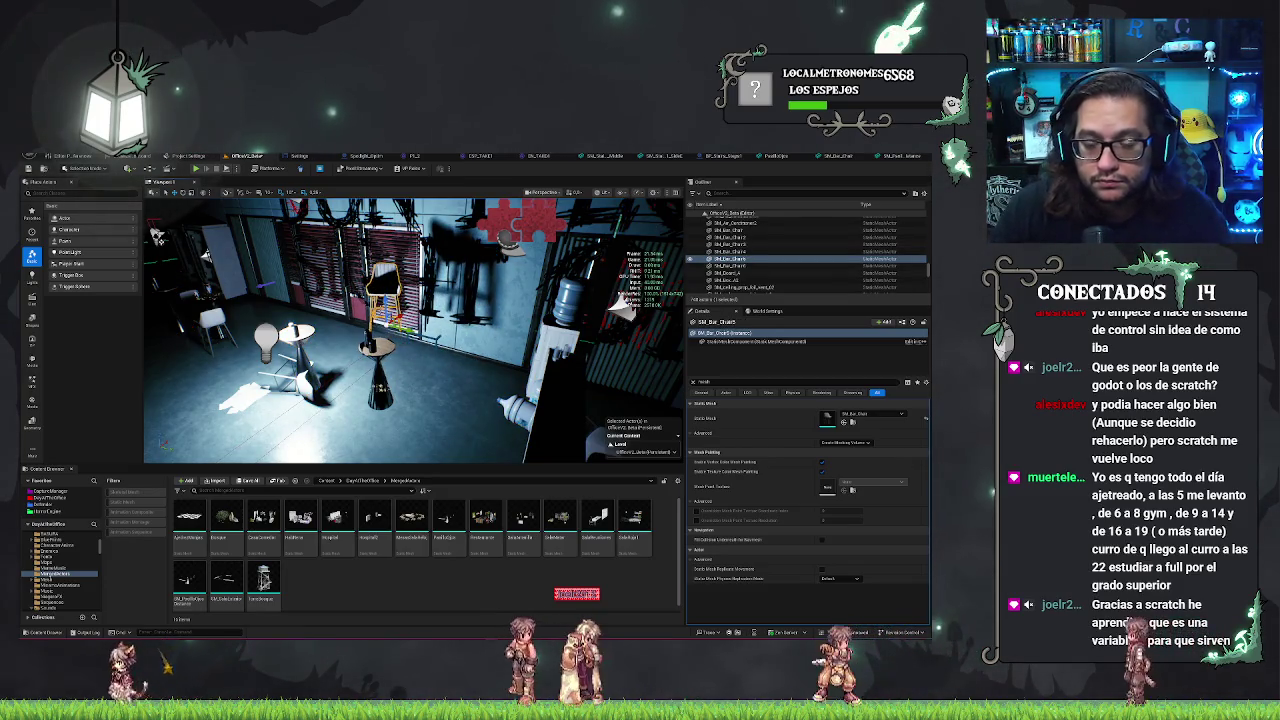
# - Frame the selected bar stool and pull the view back toward the blinds wall
pyautogui.scroll(-3, 414, 330)
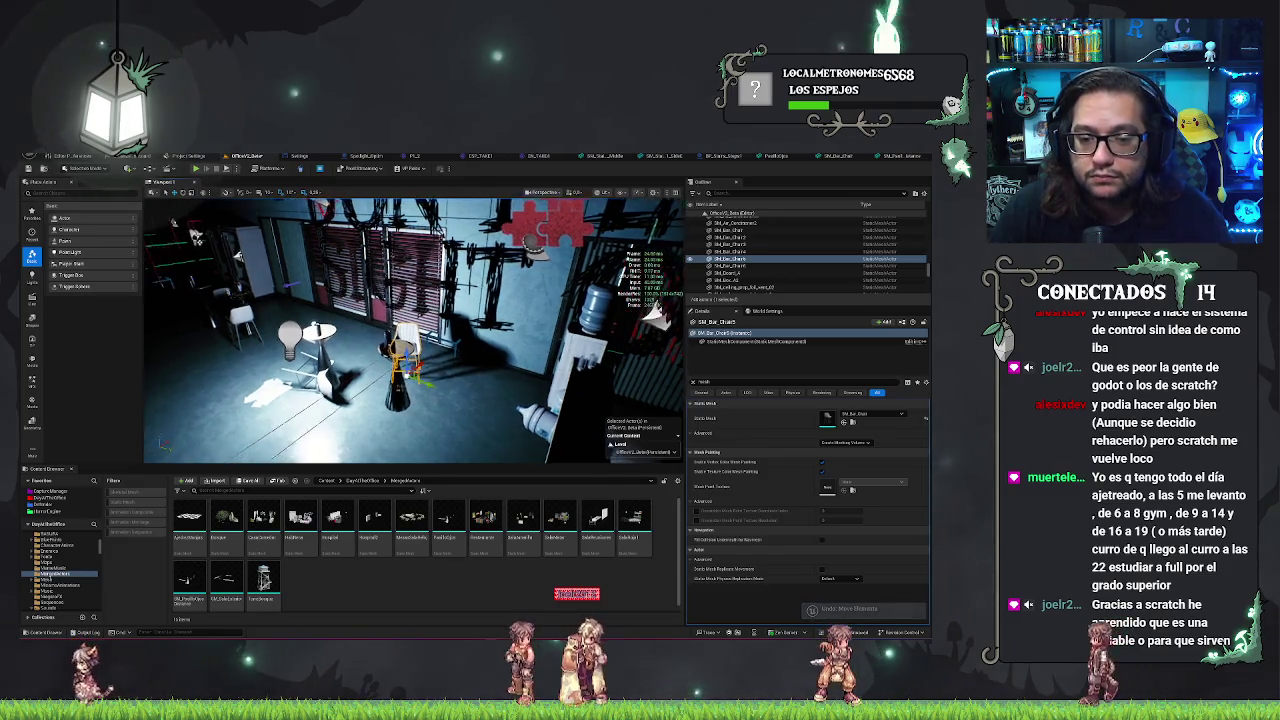
pyautogui.press('f')
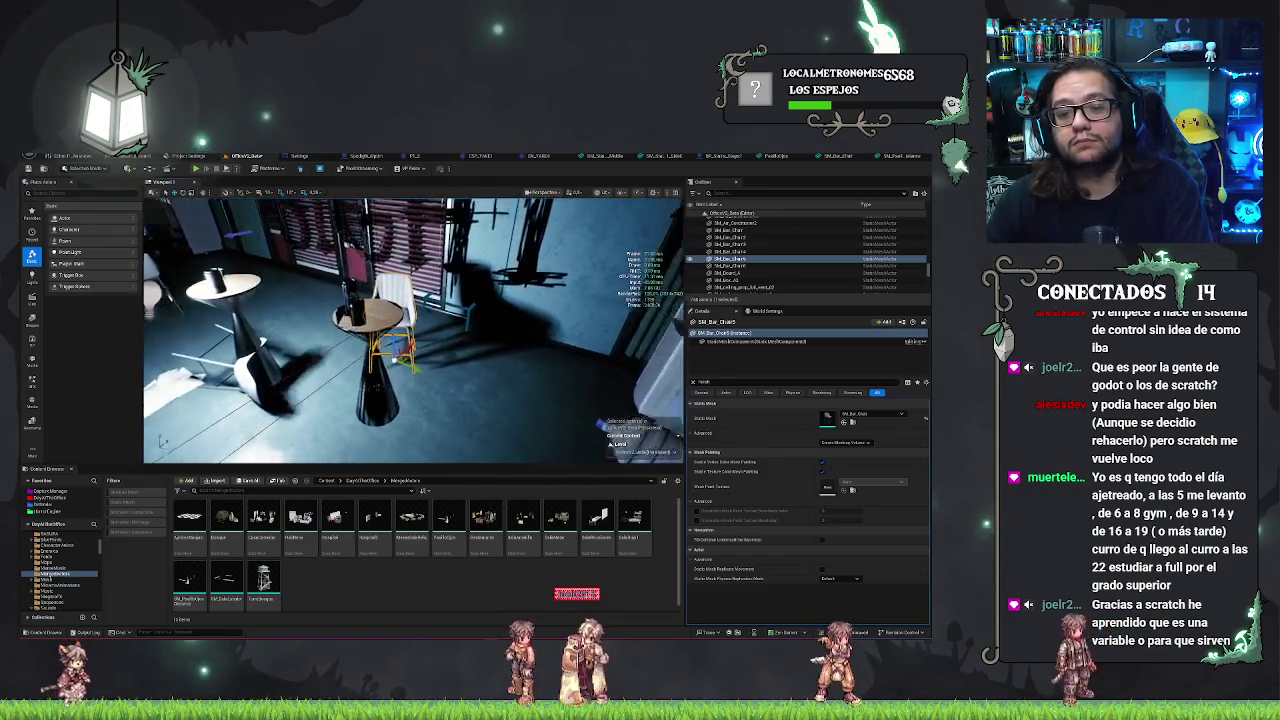
pyautogui.scroll(-3, 414, 330)
pyautogui.moveTo(414, 330)
pyautogui.mouseDown()
pyautogui.moveTo(380, 330)
pyautogui.moveTo(430, 330)
pyautogui.mouseUp()
# - Select the bar counter props, fly back to see the left wall, and delete them
pyautogui.click(442, 400)
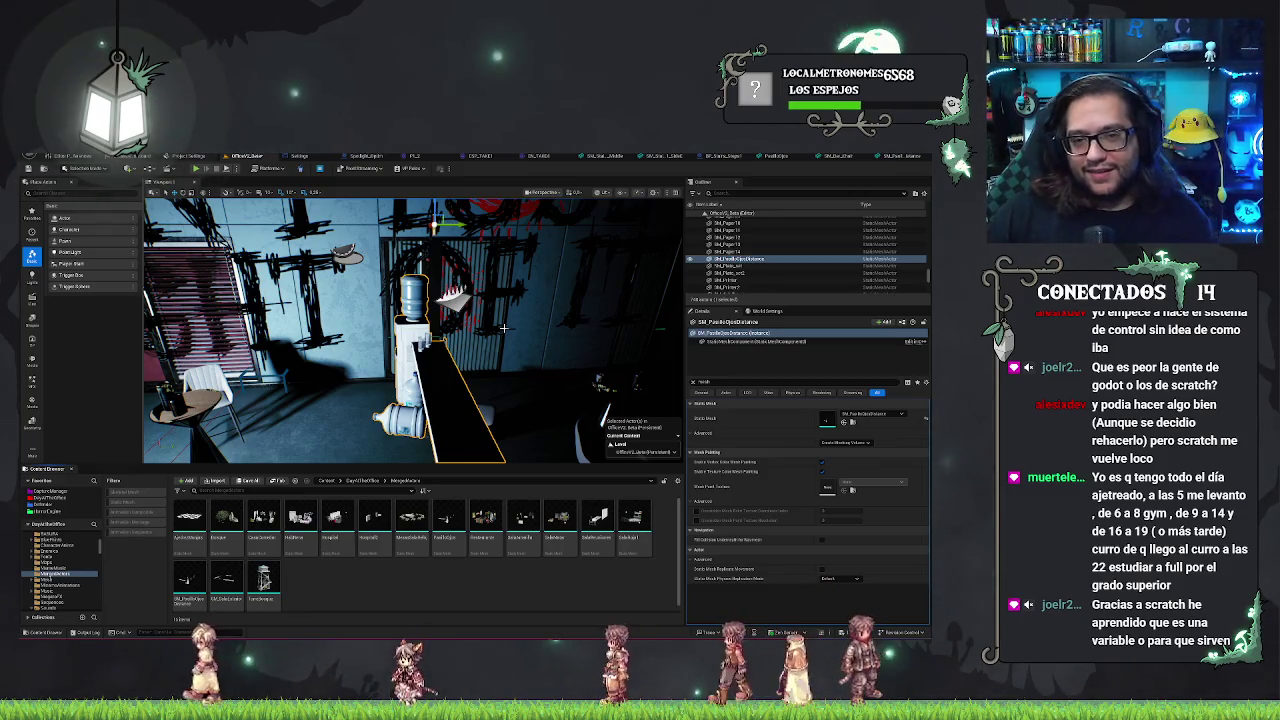
pyautogui.press('w')
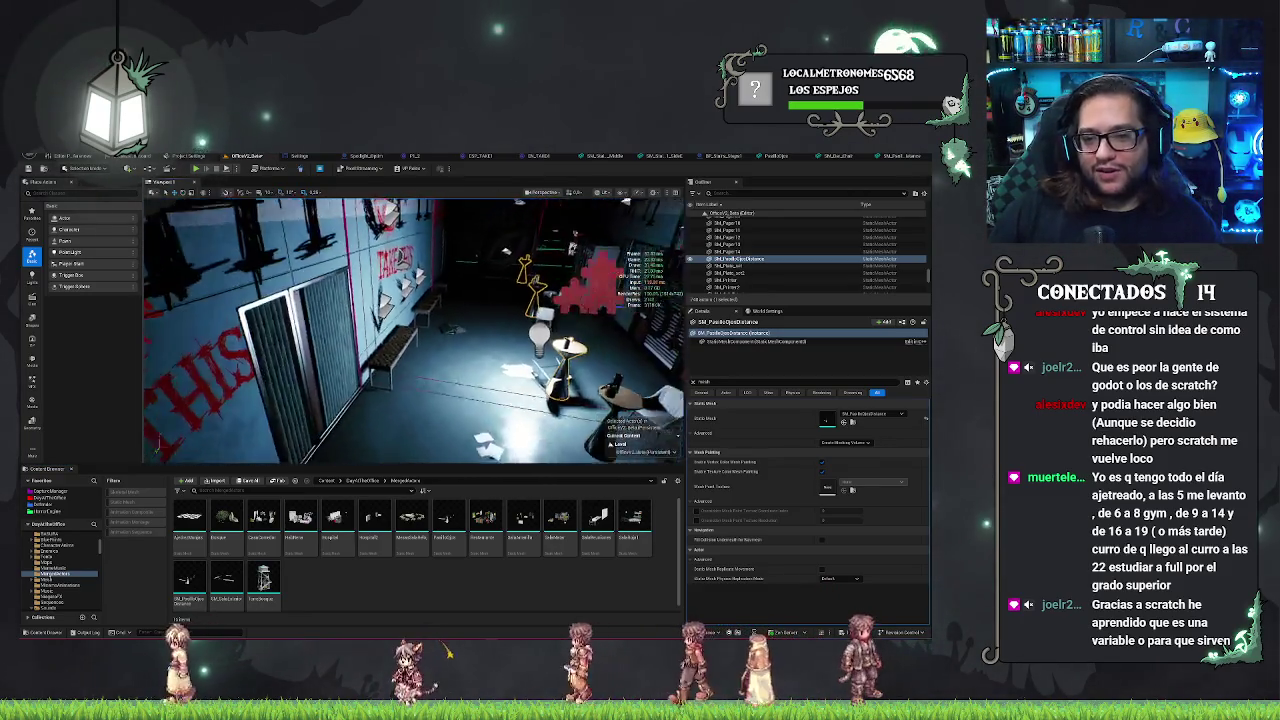
pyautogui.press('s')
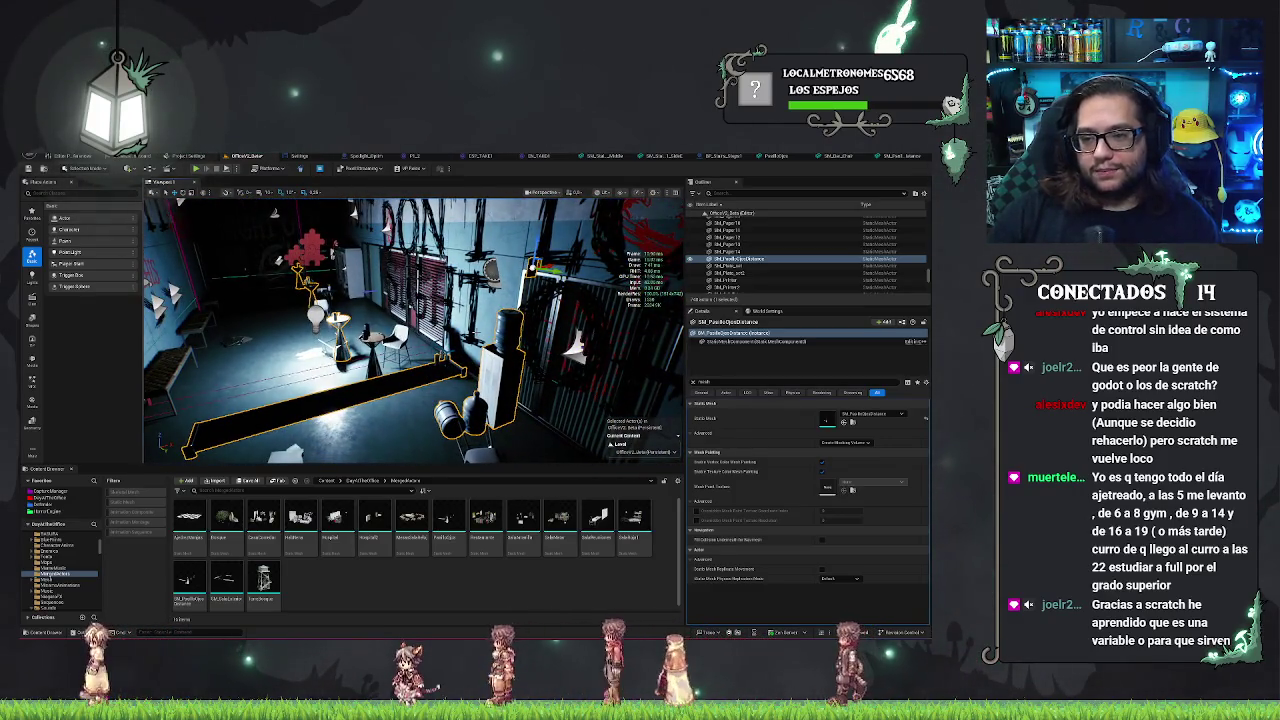
pyautogui.press('Delete')
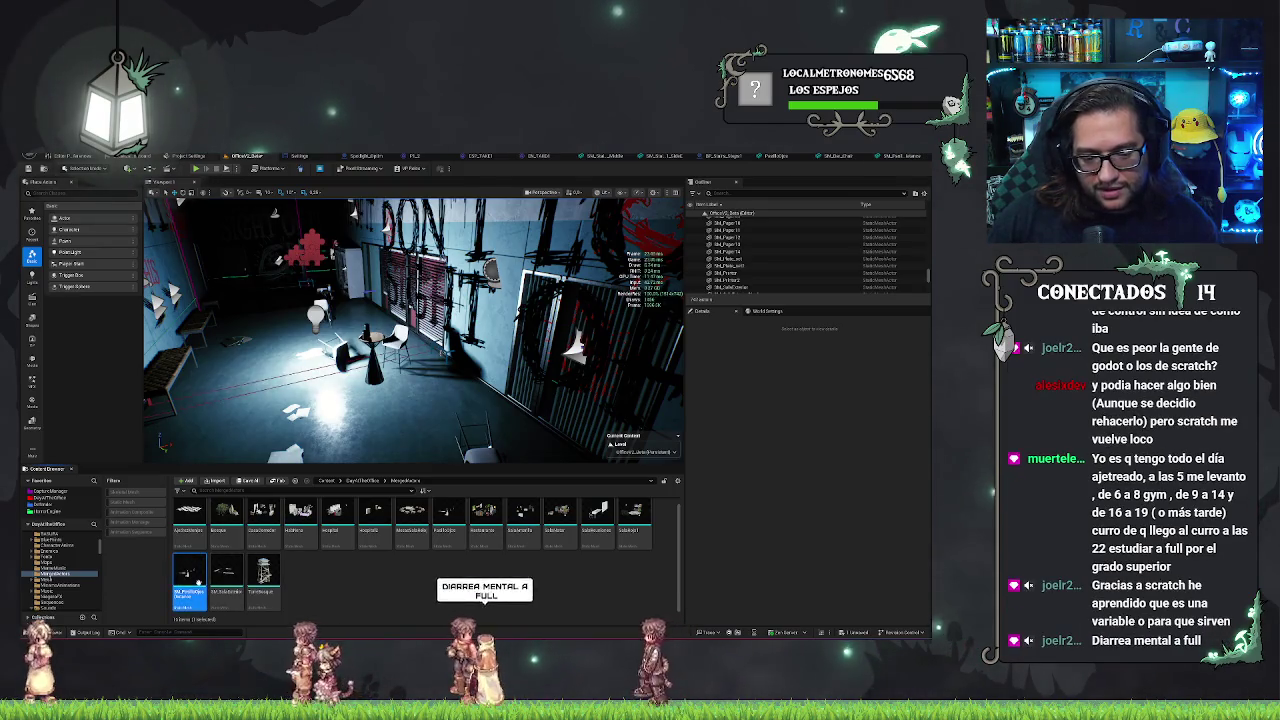
# - Open the merged props mesh in the Static Mesh Editor, orbit the preview, and check its scale options
pyautogui.doubleClick(198, 582)
pyautogui.moveTo(713, 365); pyautogui.dragTo(139, 313)
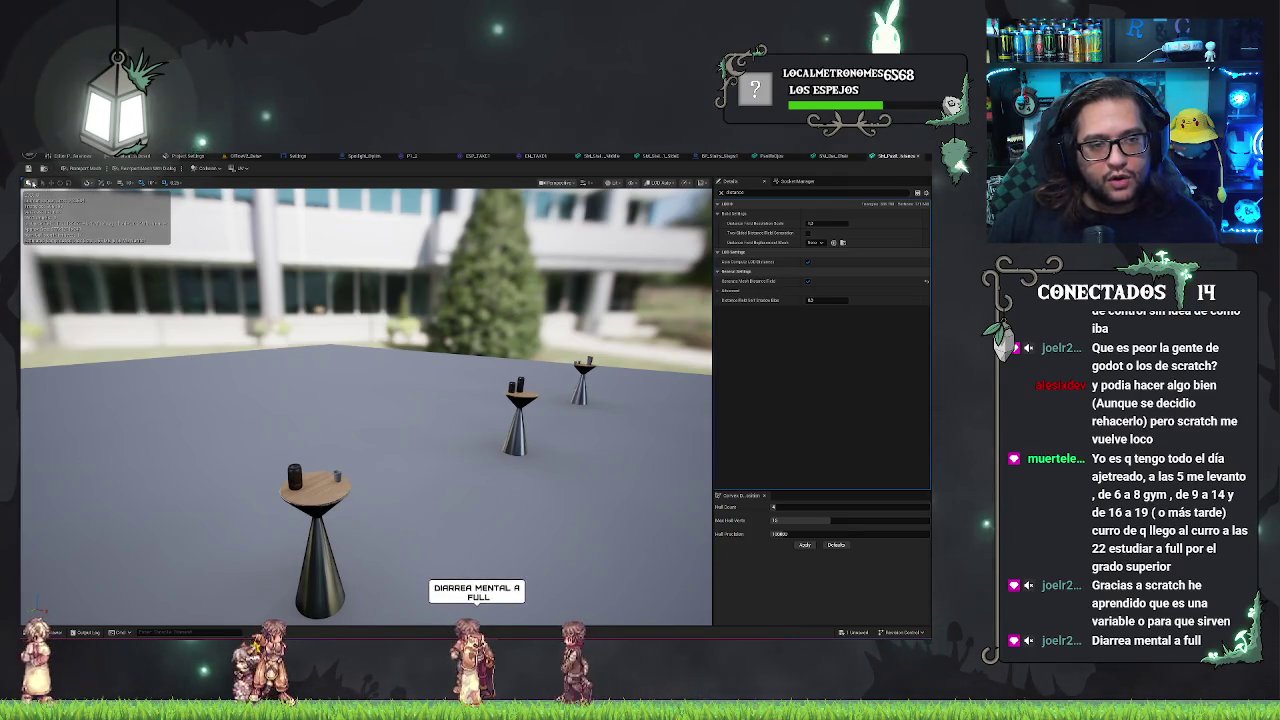
pyautogui.click(31, 183)
pyautogui.click(31, 183)
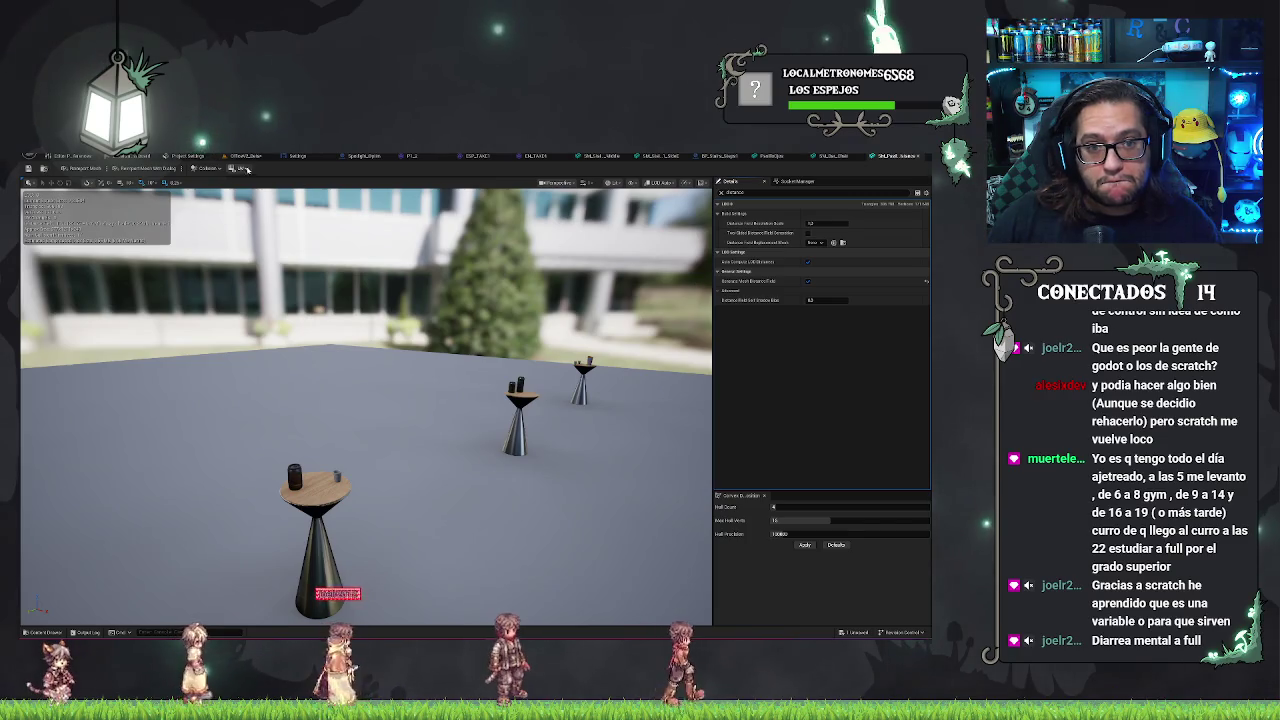
# - Check the Collision and UV menus, clear the Distance filter, and expand Level Of Detail
pyautogui.click(207, 168)
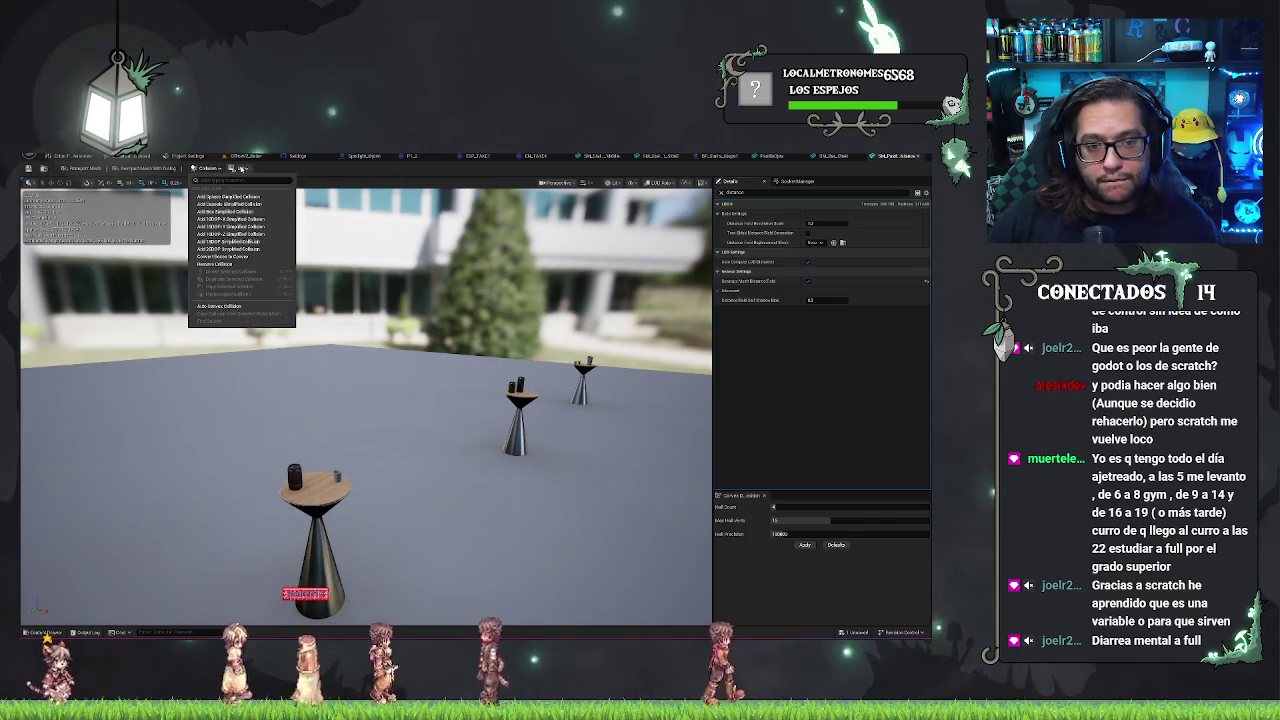
pyautogui.click(241, 168)
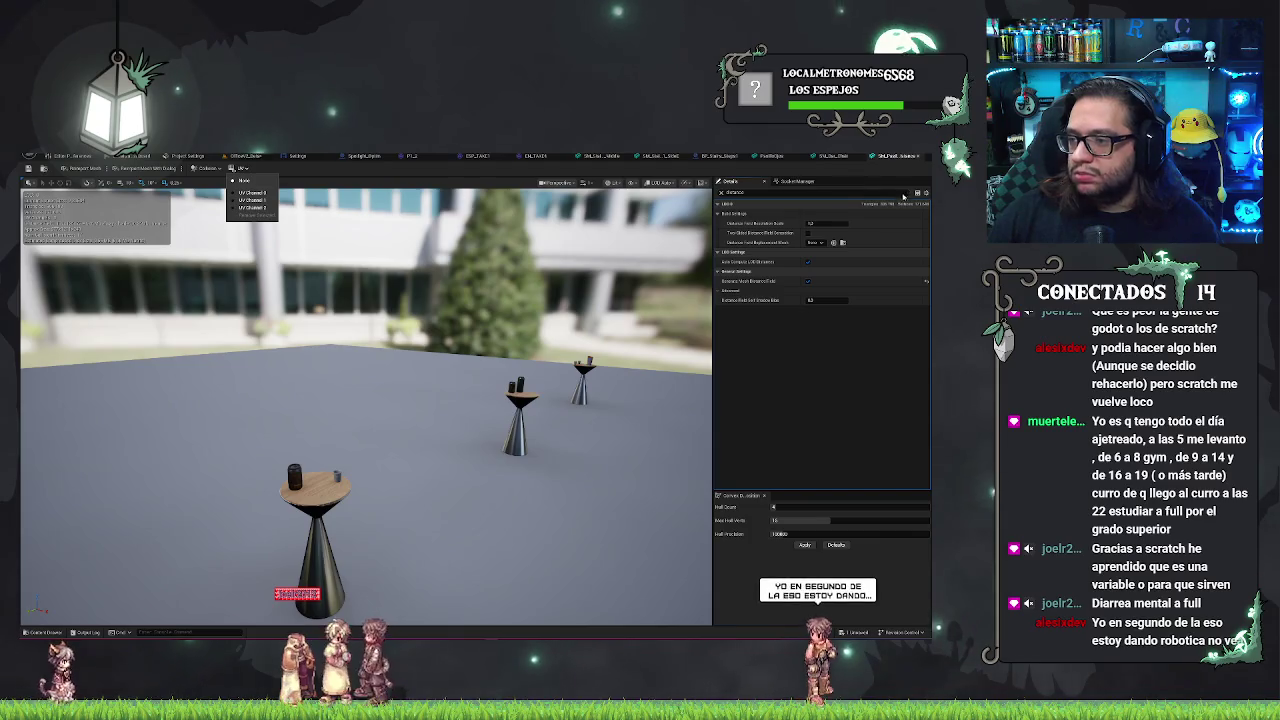
pyautogui.click(717, 199)
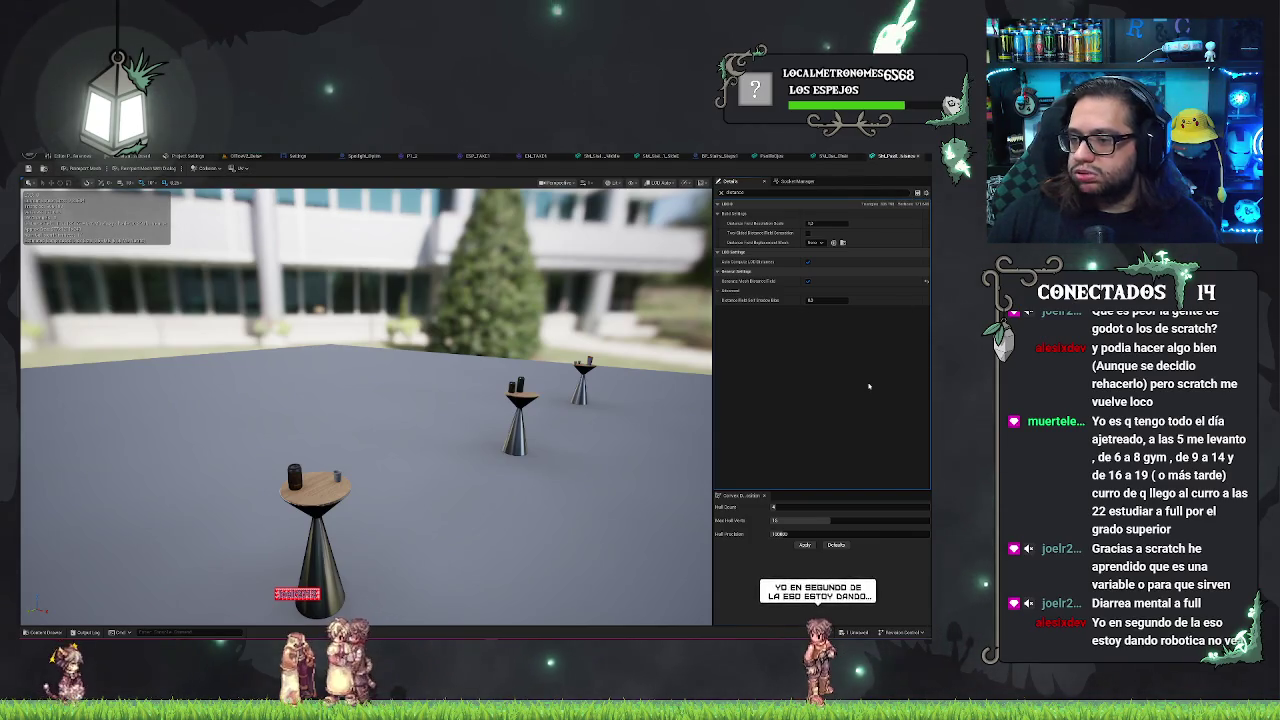
pyautogui.click(721, 193)
pyautogui.scroll(-2, 834, 352)
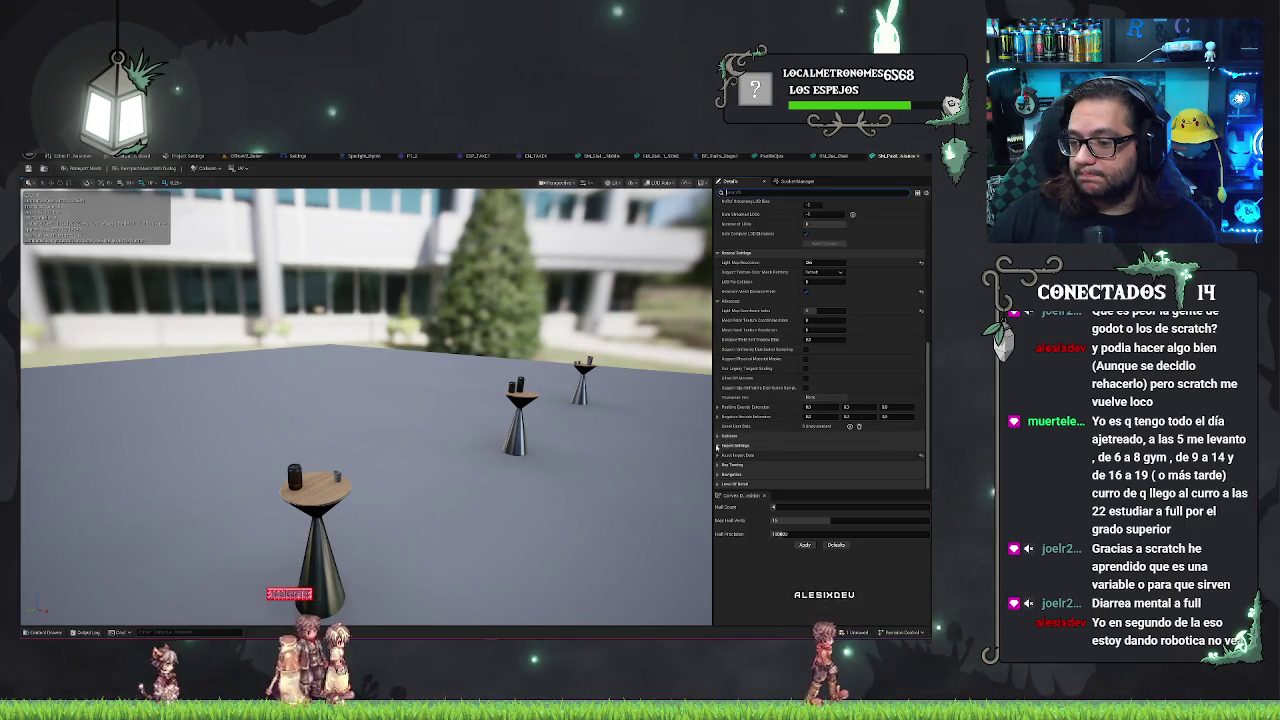
pyautogui.click(717, 484)
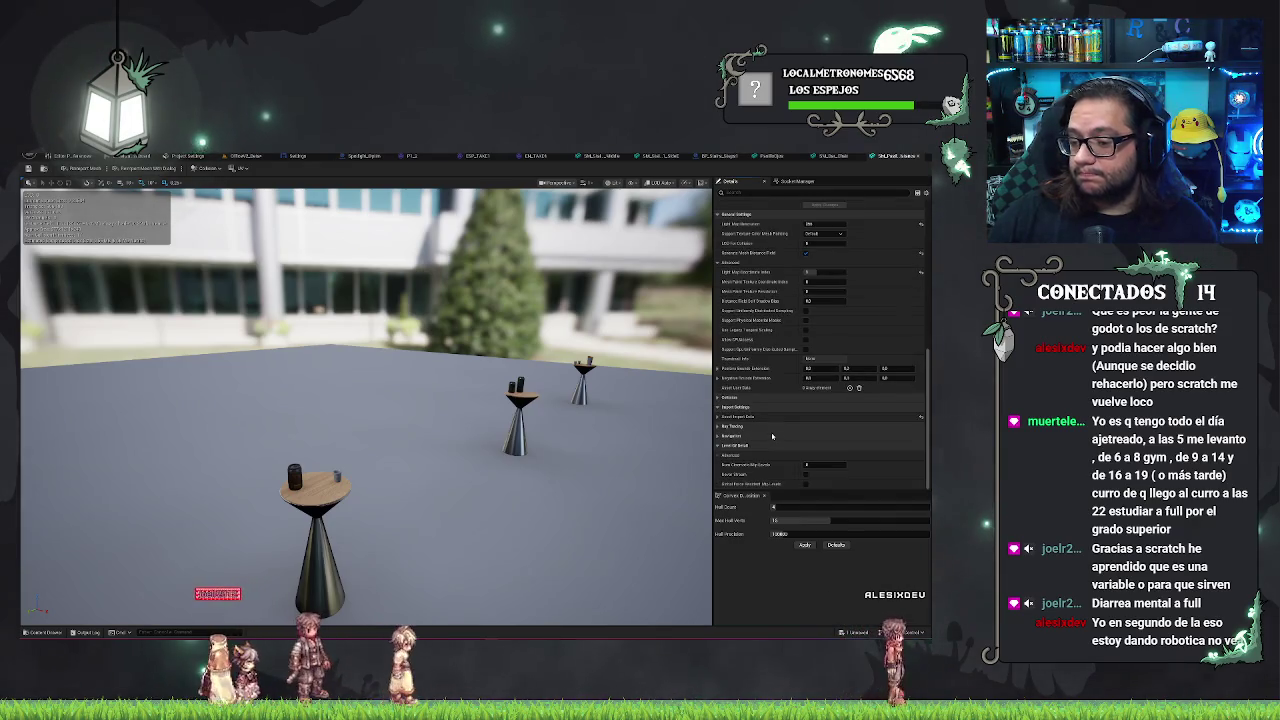
pyautogui.scroll(8, 772, 436)
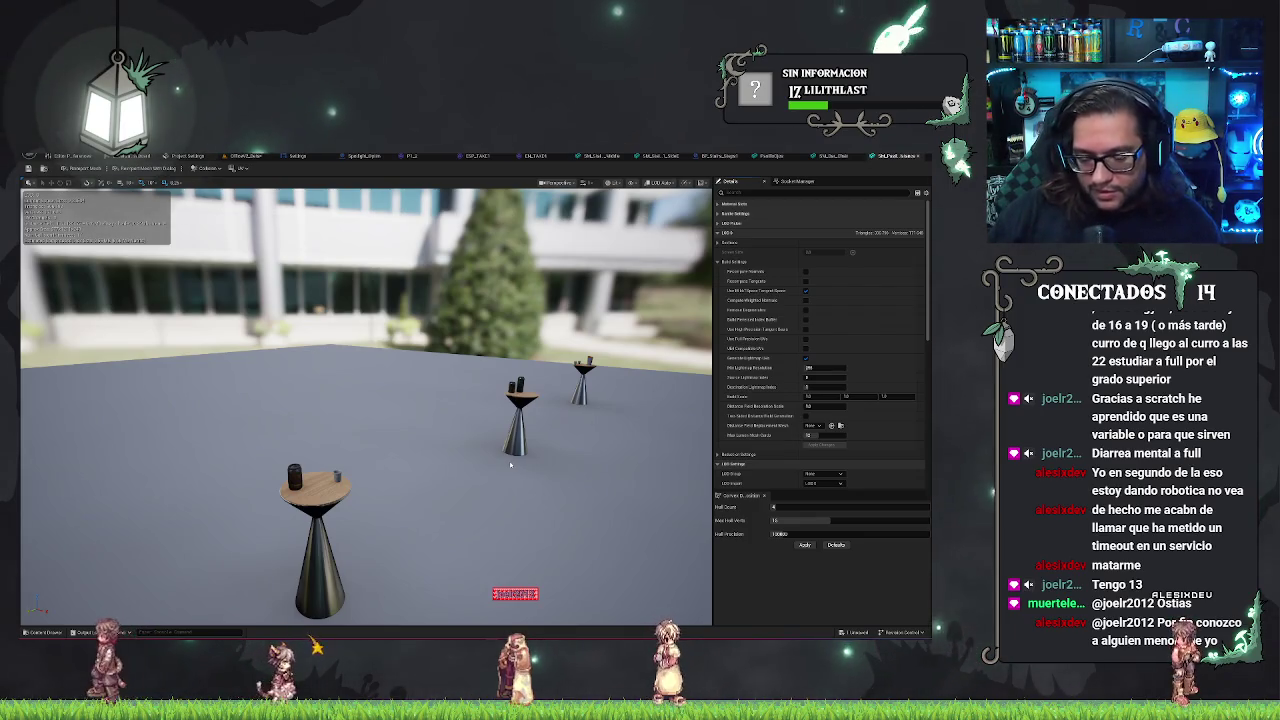
pyautogui.moveTo(510, 463)
pyautogui.mouseDown()
pyautogui.moveTo(500, 445)
pyautogui.moveTo(455, 452)
pyautogui.moveTo(455, 366)
pyautogui.mouseUp()
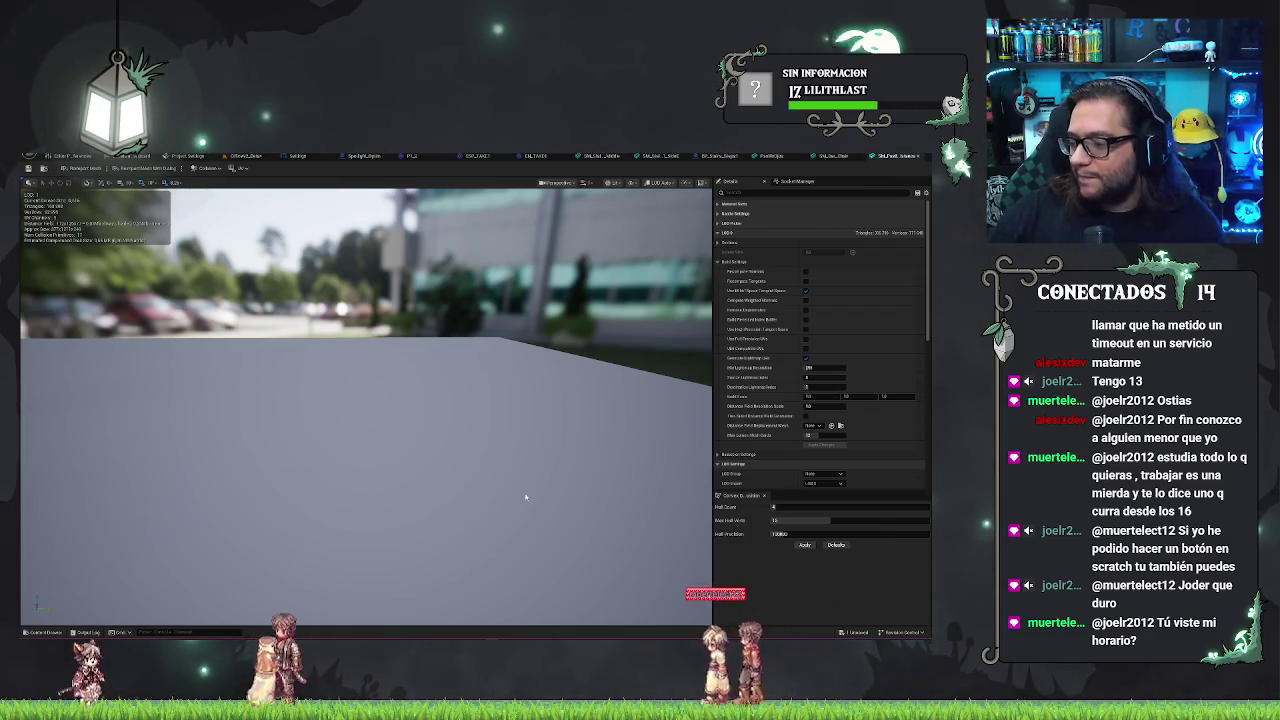
pyautogui.moveTo(417, 460)
pyautogui.mouseDown()
pyautogui.moveTo(395, 462)
pyautogui.moveTo(435, 462)
pyautogui.moveTo(411, 460)
pyautogui.mouseUp()
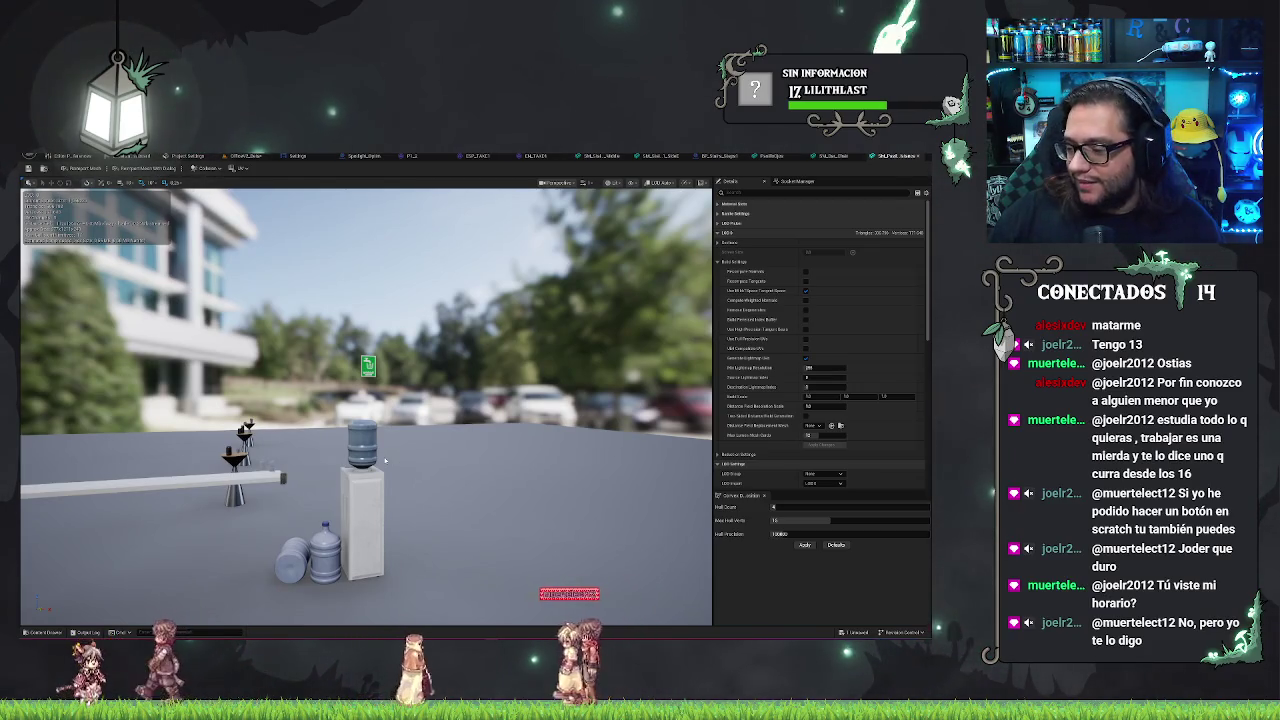
pyautogui.moveTo(385, 461)
pyautogui.mouseDown()
pyautogui.moveTo(365, 461)
pyautogui.moveTo(395, 458)
pyautogui.moveTo(285, 462)
pyautogui.moveTo(468, 457)
pyautogui.mouseUp()
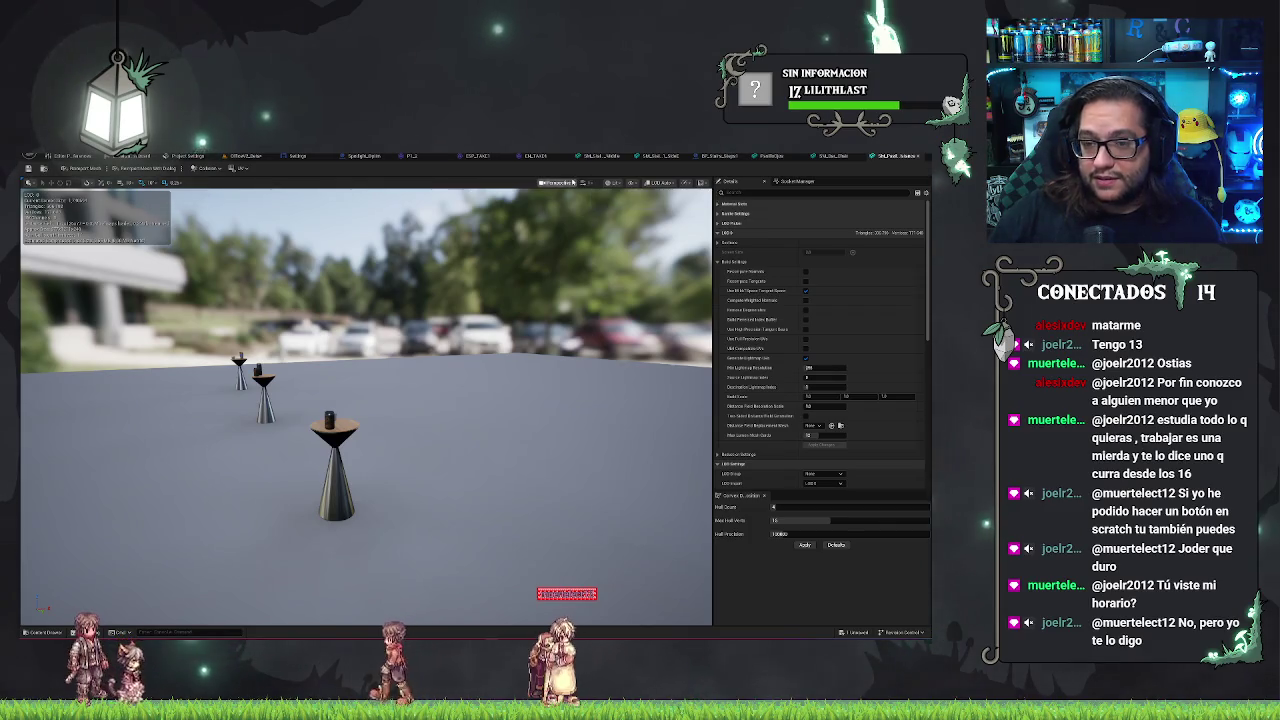
pyautogui.click(705, 183)
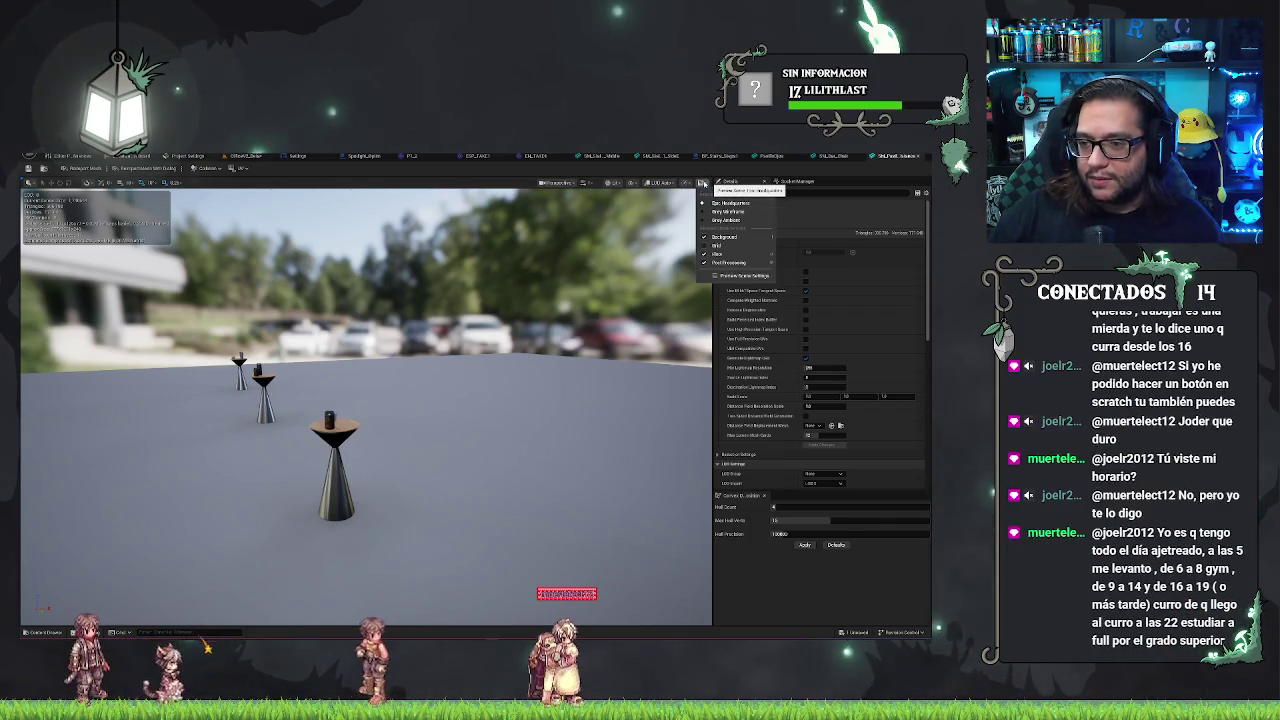
pyautogui.click(620, 323)
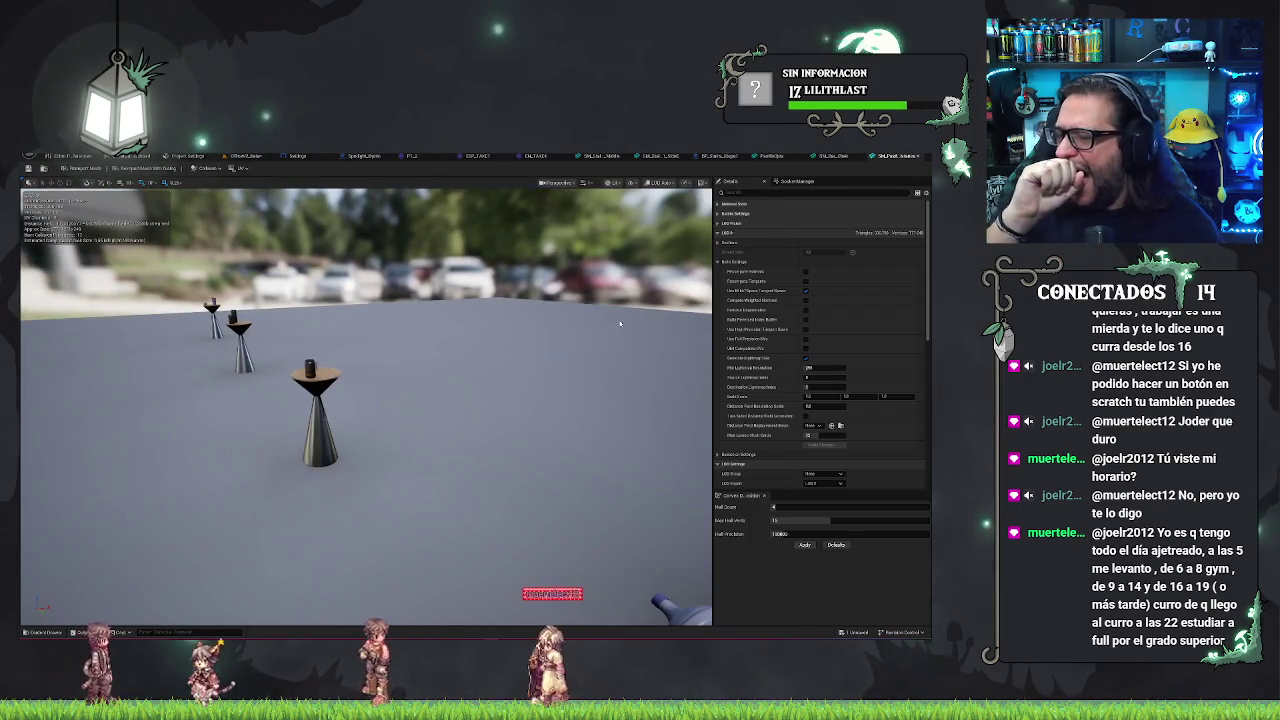
pyautogui.click(719, 233)
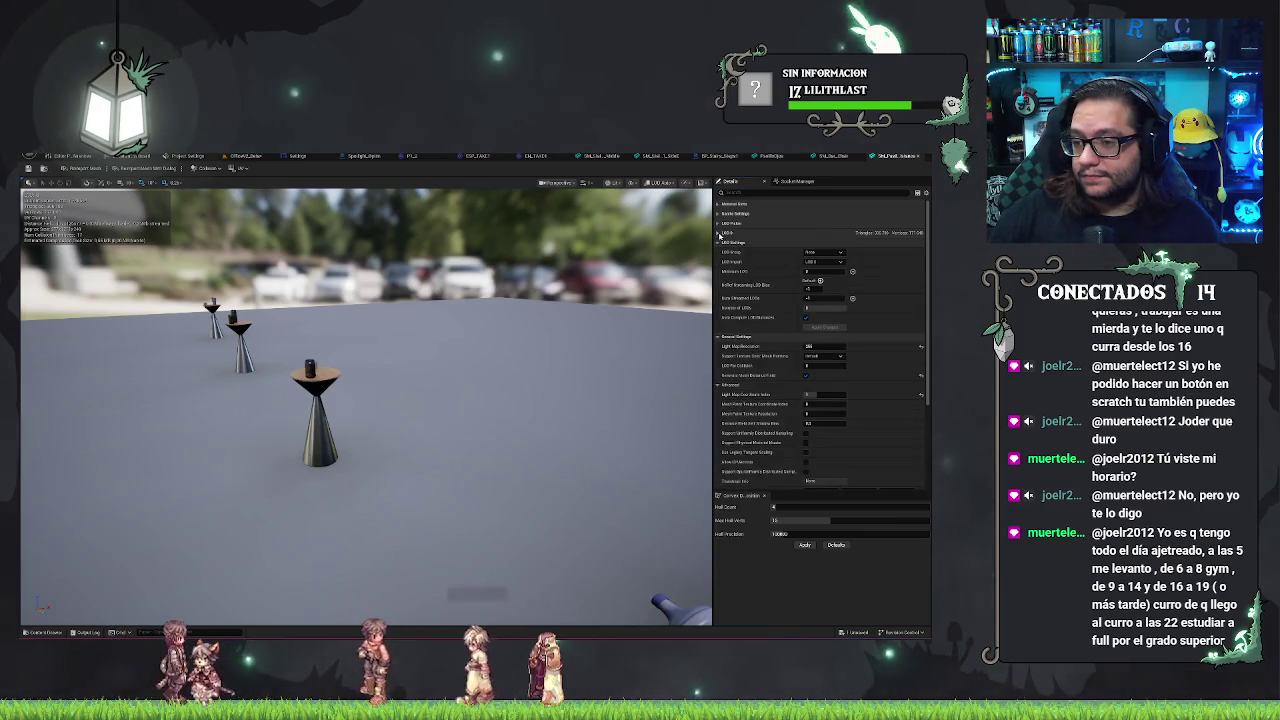
pyautogui.click(719, 233)
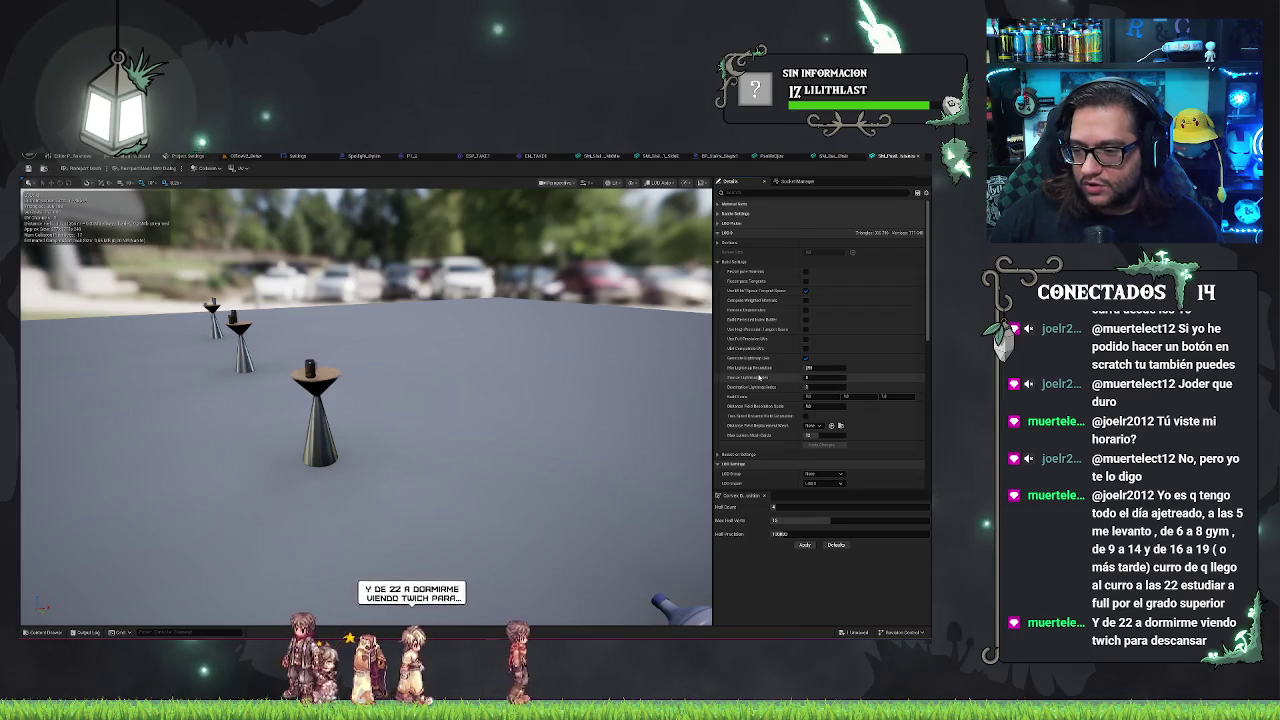
# - Switch the Static Mesh Editor preview to LOD 7
pyautogui.click(655, 182)
pyautogui.click(653, 183)
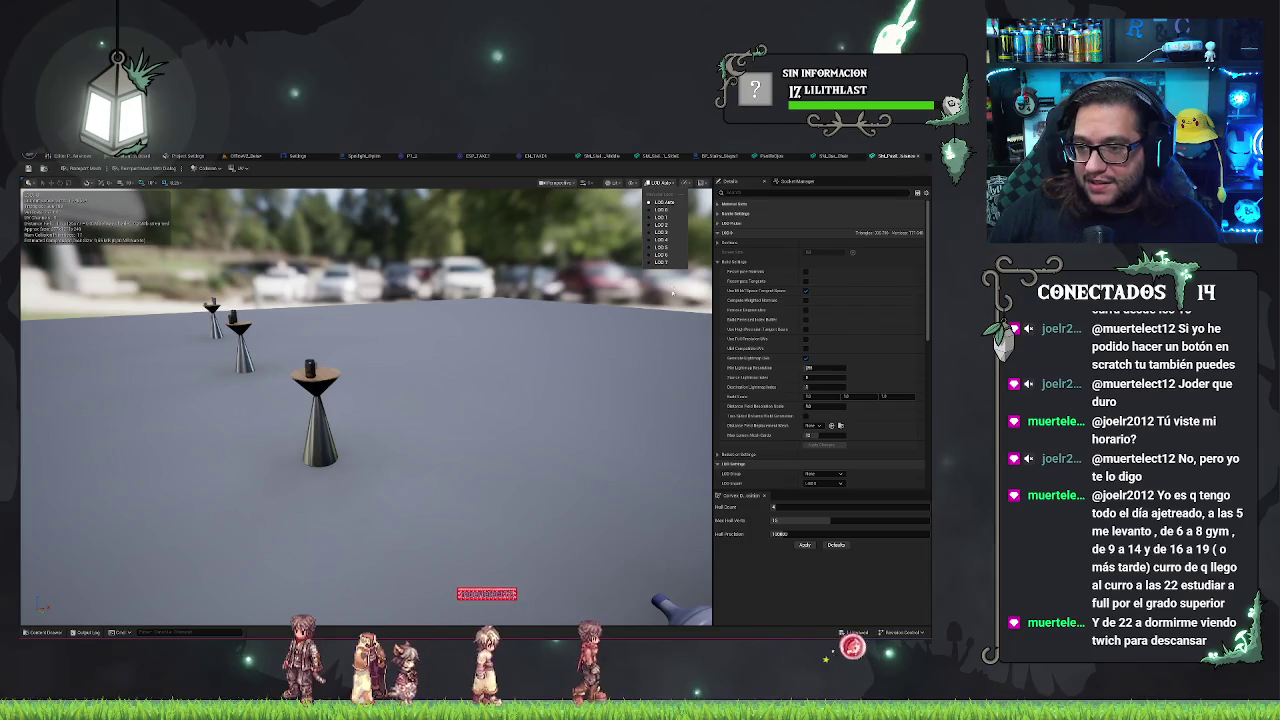
pyautogui.click(660, 262)
# - Orbit in close around the pedestal table and can, then centre the table in view
pyautogui.scroll(6, 366, 400)
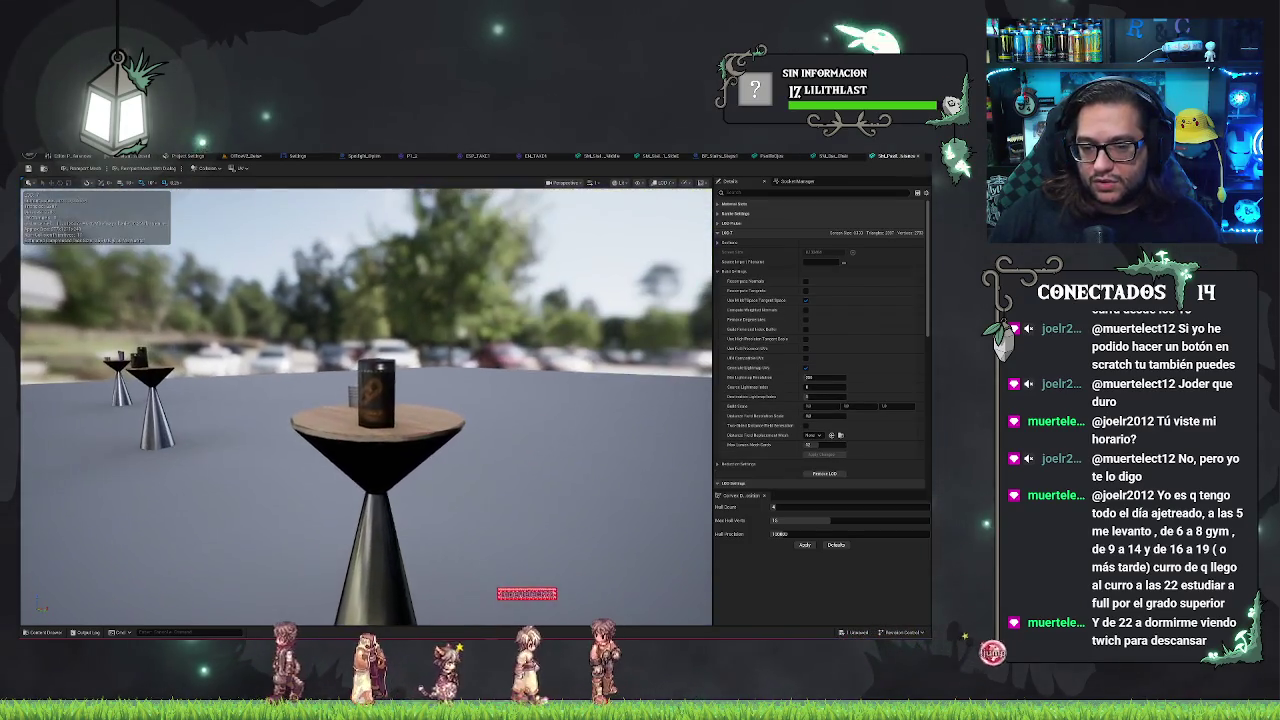
pyautogui.moveTo(366, 400)
pyautogui.mouseDown()
pyautogui.moveTo(380, 380)
pyautogui.moveTo(340, 360)
pyautogui.moveTo(370, 410)
pyautogui.moveTo(380, 390)
pyautogui.moveTo(360, 380)
pyautogui.moveTo(366, 420)
pyautogui.moveTo(290, 415)
pyautogui.mouseUp()
pyautogui.moveTo(365, 400)
pyautogui.mouseDown()
pyautogui.moveTo(365, 320)
pyautogui.moveTo(260, 320)
pyautogui.mouseUp()
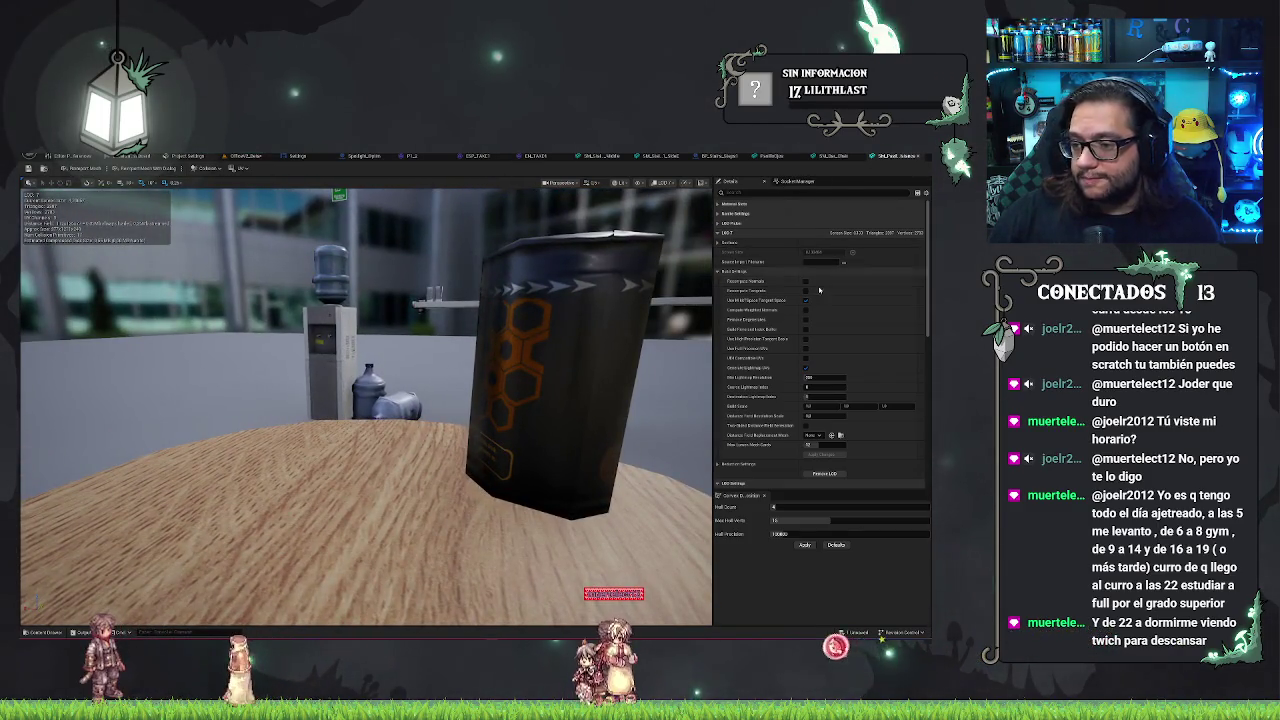
pyautogui.scroll(-5, 680, 316)
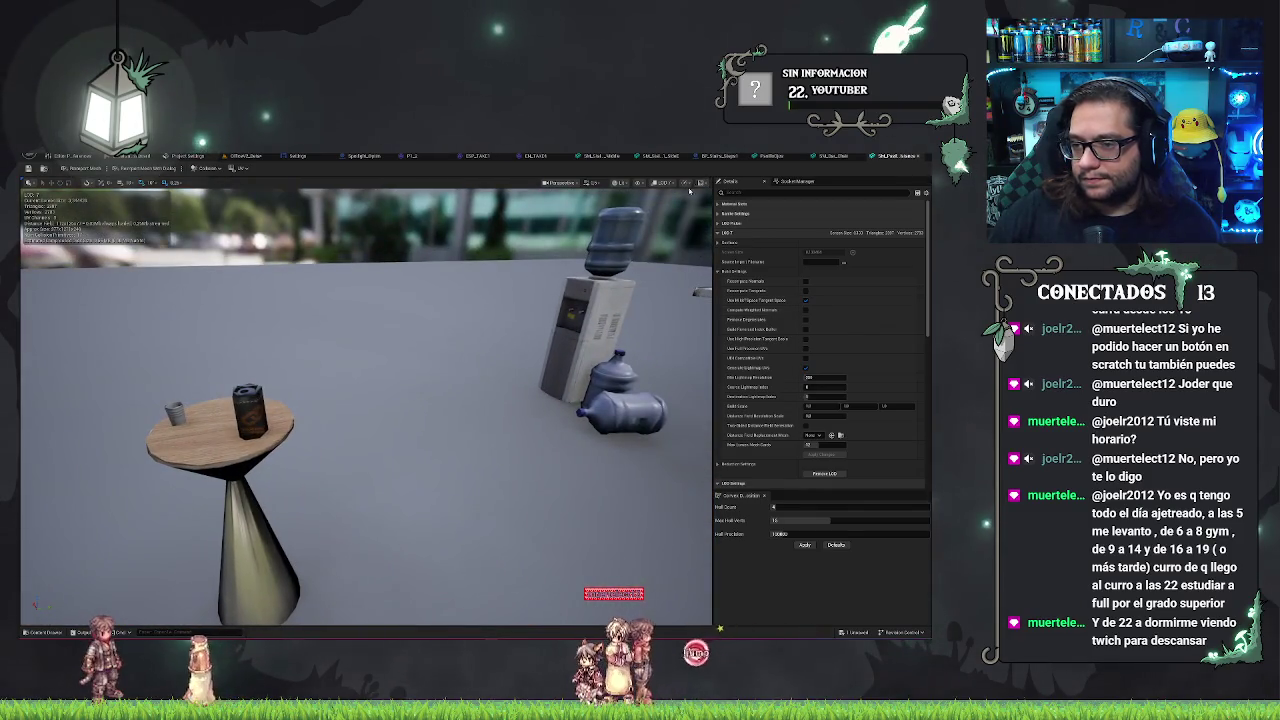
pyautogui.moveTo(690, 190)
pyautogui.mouseDown()
pyautogui.moveTo(610, 194)
pyautogui.moveTo(578, 305)
pyautogui.moveTo(578, 240)
pyautogui.moveTo(578, 320)
pyautogui.moveTo(550, 348)
pyautogui.mouseUp()
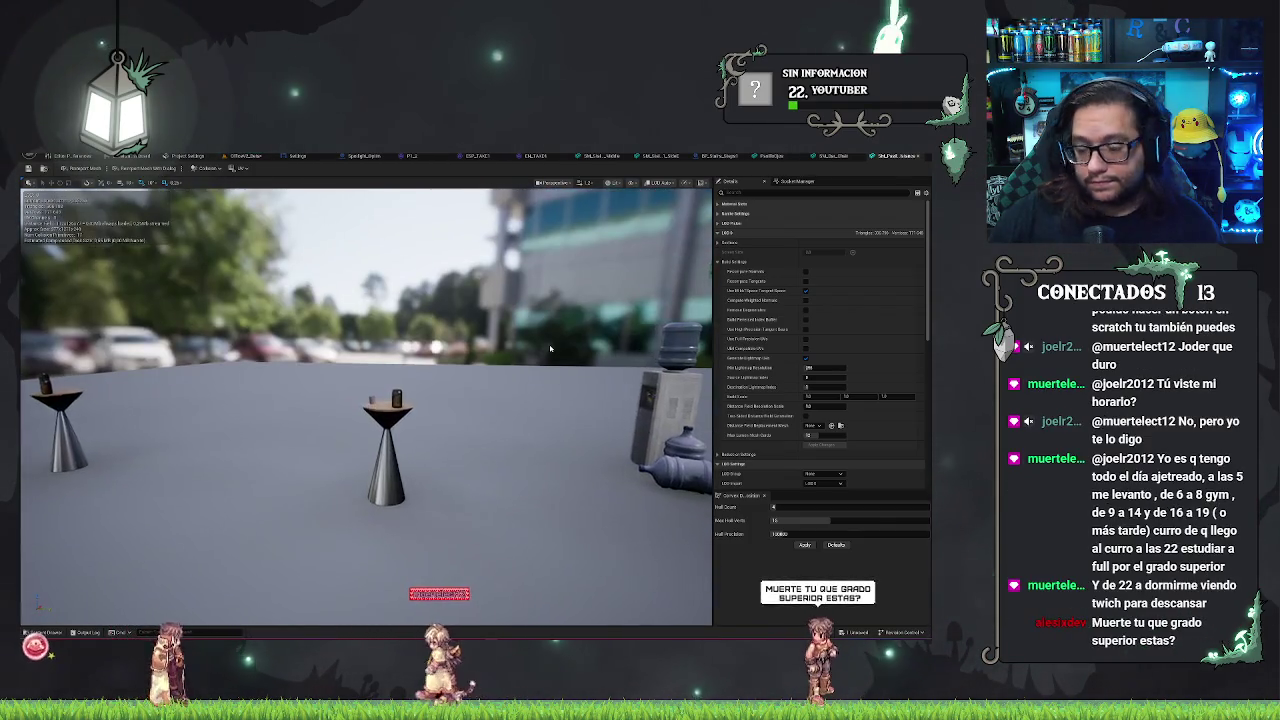
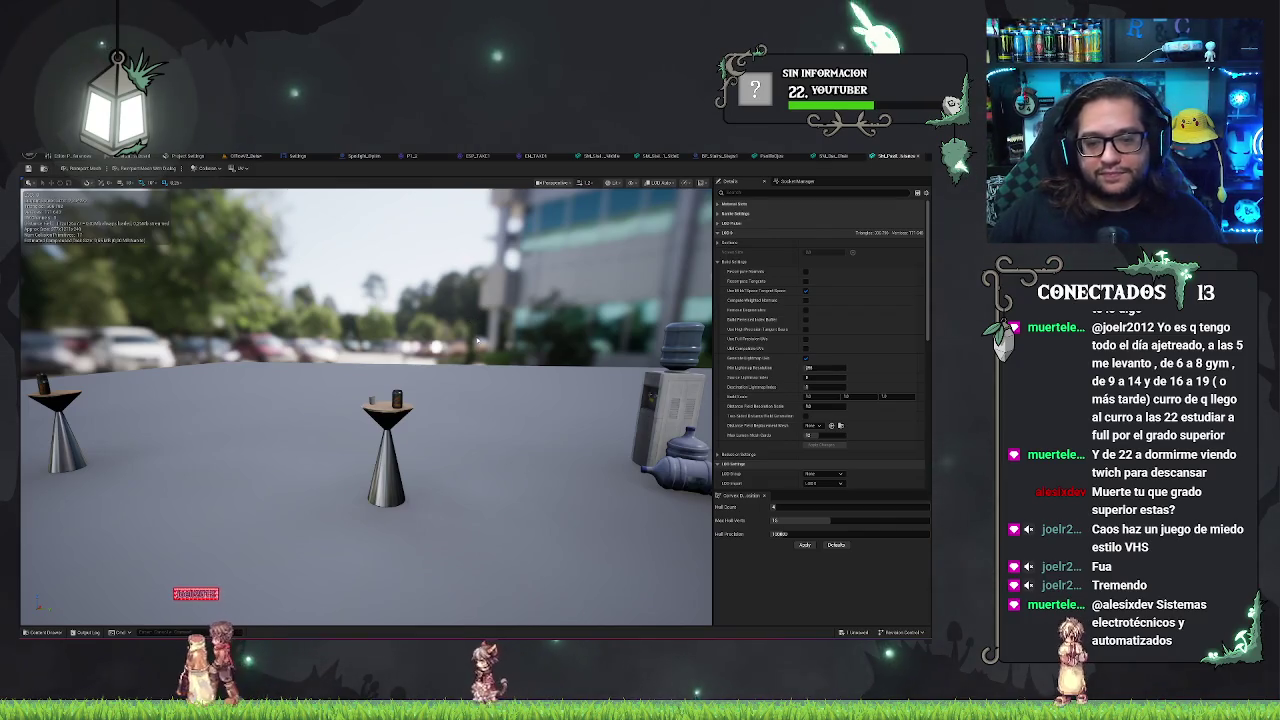
# - Close the two spare asset editor tabs and switch back to the OfficeV2 office level
pyautogui.moveTo(478, 342); pyautogui.dragTo(478, 380)
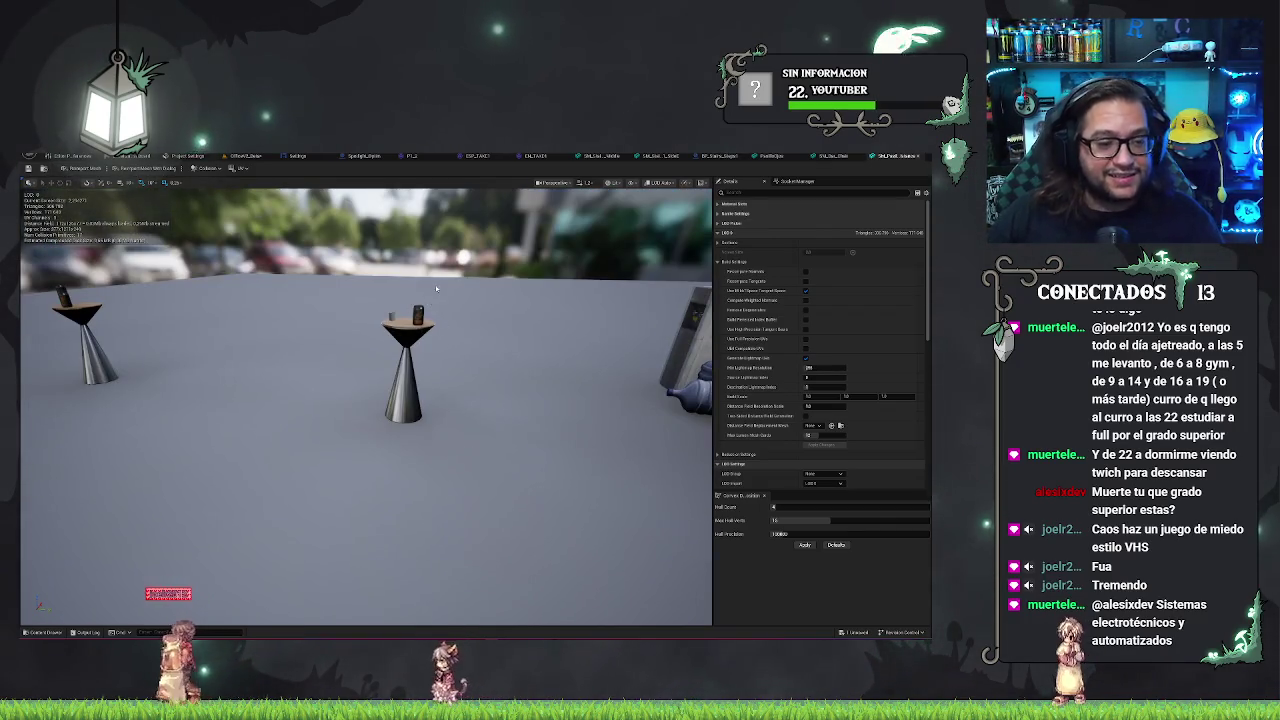
pyautogui.moveTo(434, 289); pyautogui.dragTo(434, 325)
pyautogui.moveTo(391, 265)
pyautogui.mouseDown()
pyautogui.moveTo(421, 286)
pyautogui.moveTo(220, 215)
pyautogui.mouseUp()
pyautogui.middleClick(487, 160)
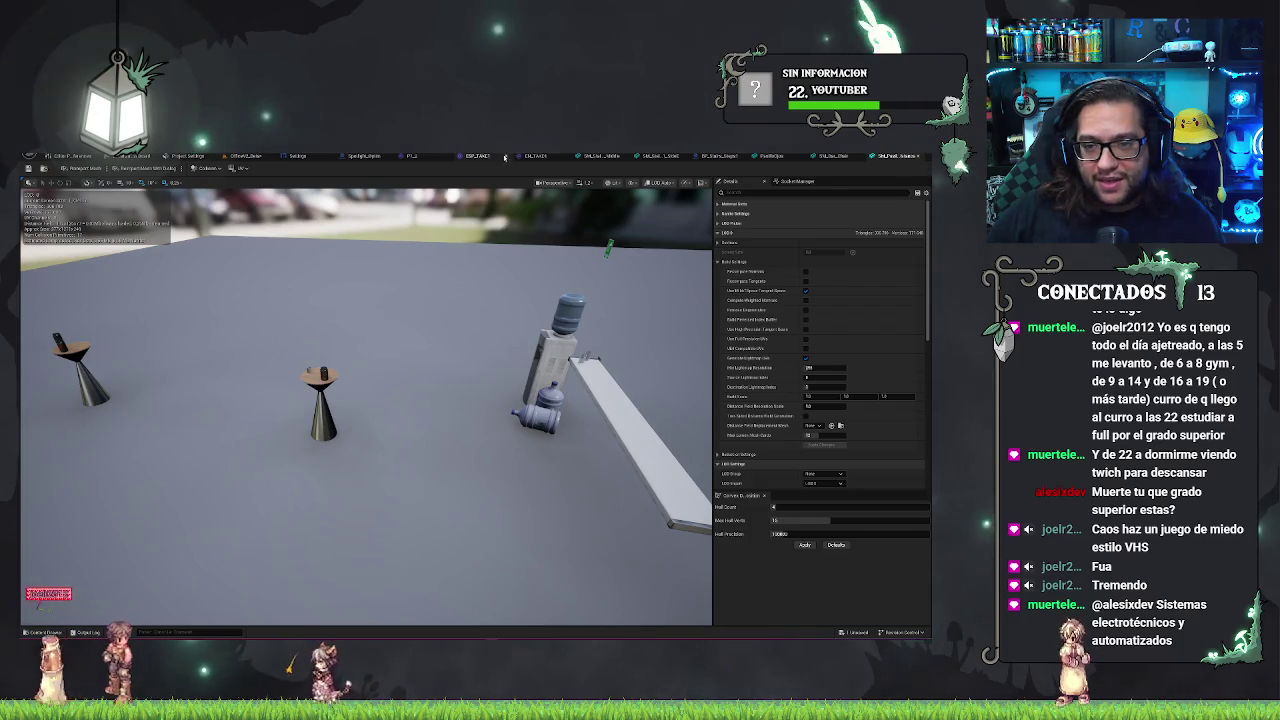
pyautogui.middleClick(505, 157)
pyautogui.moveTo(436, 263)
pyautogui.mouseDown()
pyautogui.moveTo(476, 240)
pyautogui.moveTo(487, 268)
pyautogui.mouseUp()
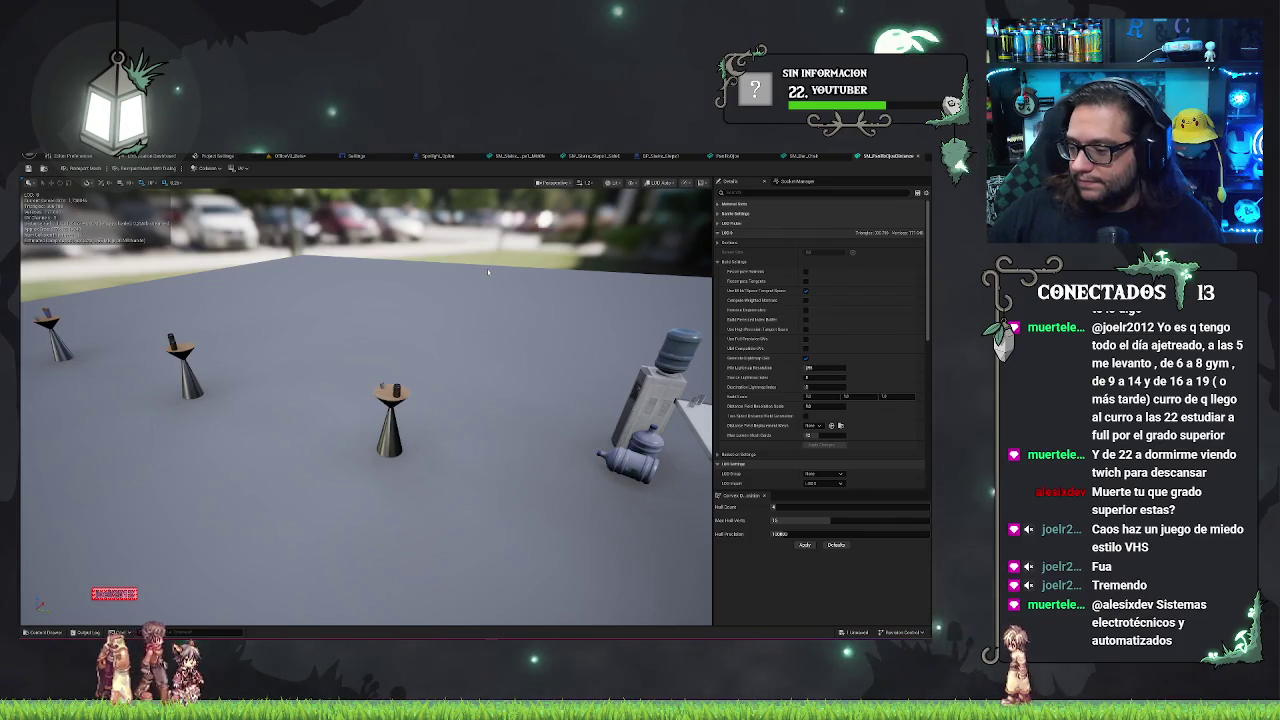
pyautogui.moveTo(455, 279)
pyautogui.mouseDown()
pyautogui.moveTo(430, 270)
pyautogui.moveTo(473, 300)
pyautogui.mouseUp()
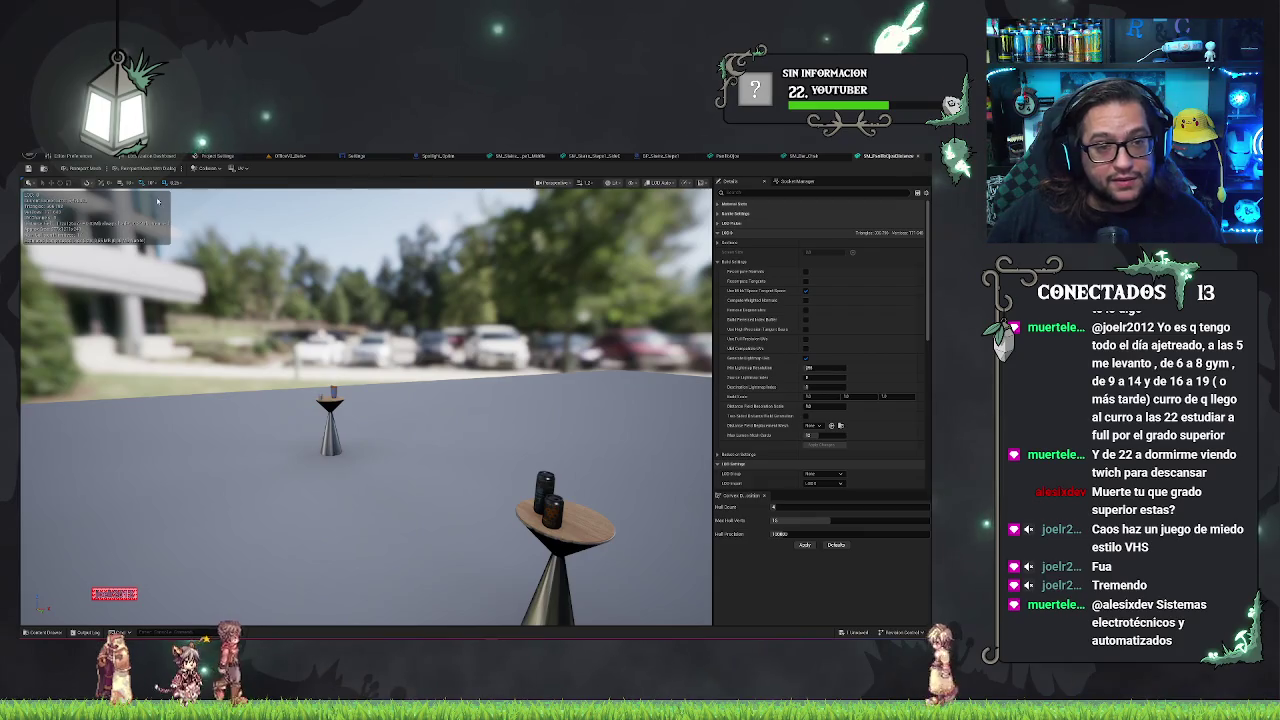
pyautogui.click(290, 155)
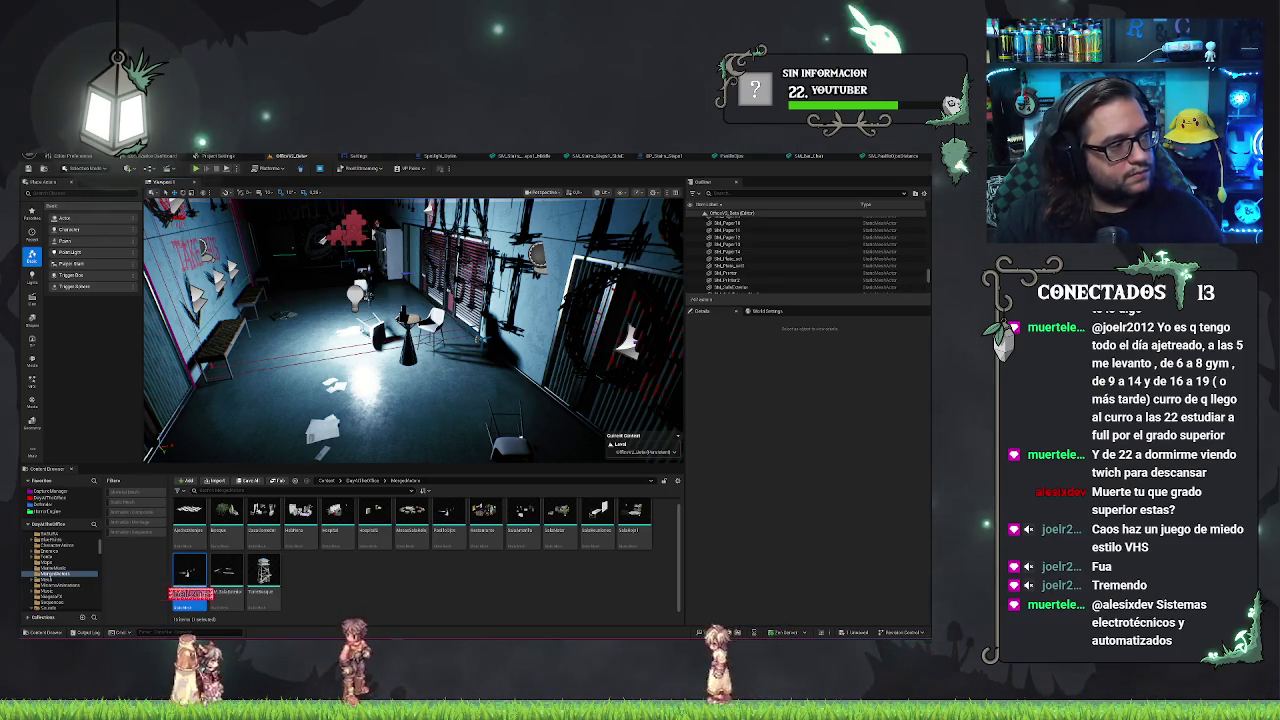
# - Open the SM_PostBox table-with-cans asset from the Content Browser in the Static Mesh Editor
pyautogui.press('Return')
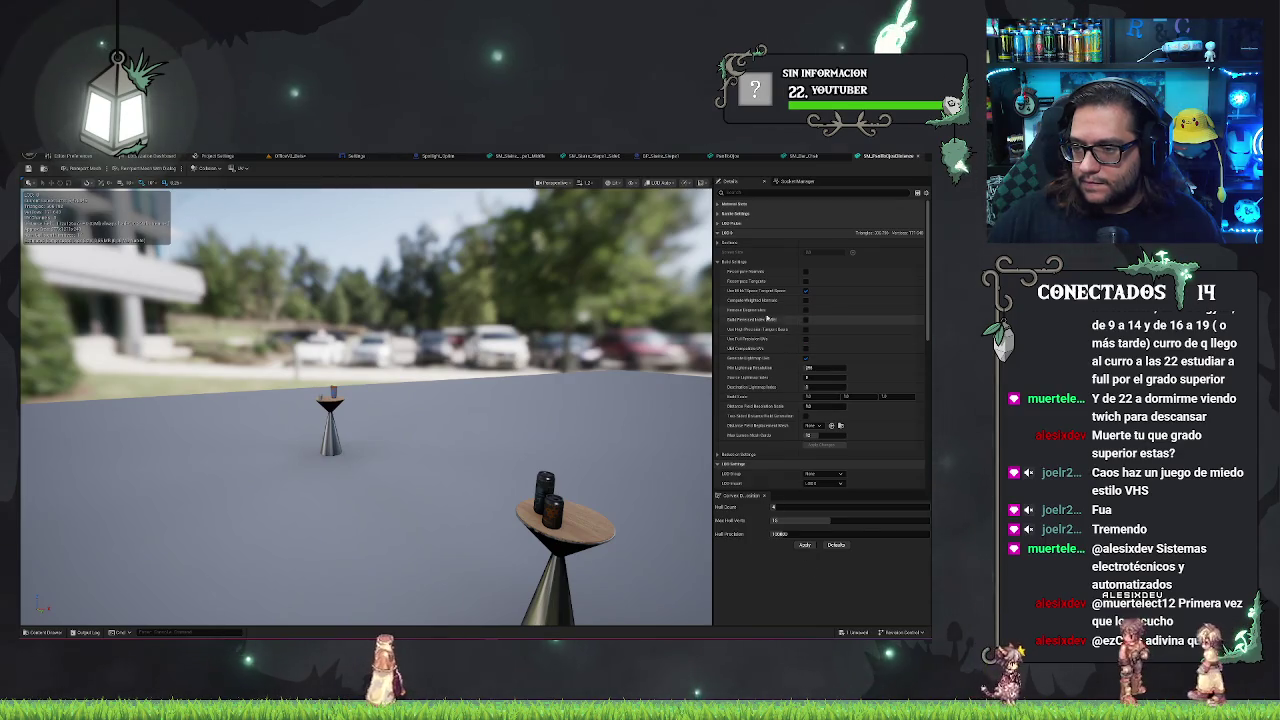
# - Tick Recompute Tangents in SM_PostBox's LOD0 Build Settings, comparing against SM_Bar_Chair
pyautogui.click(803, 156)
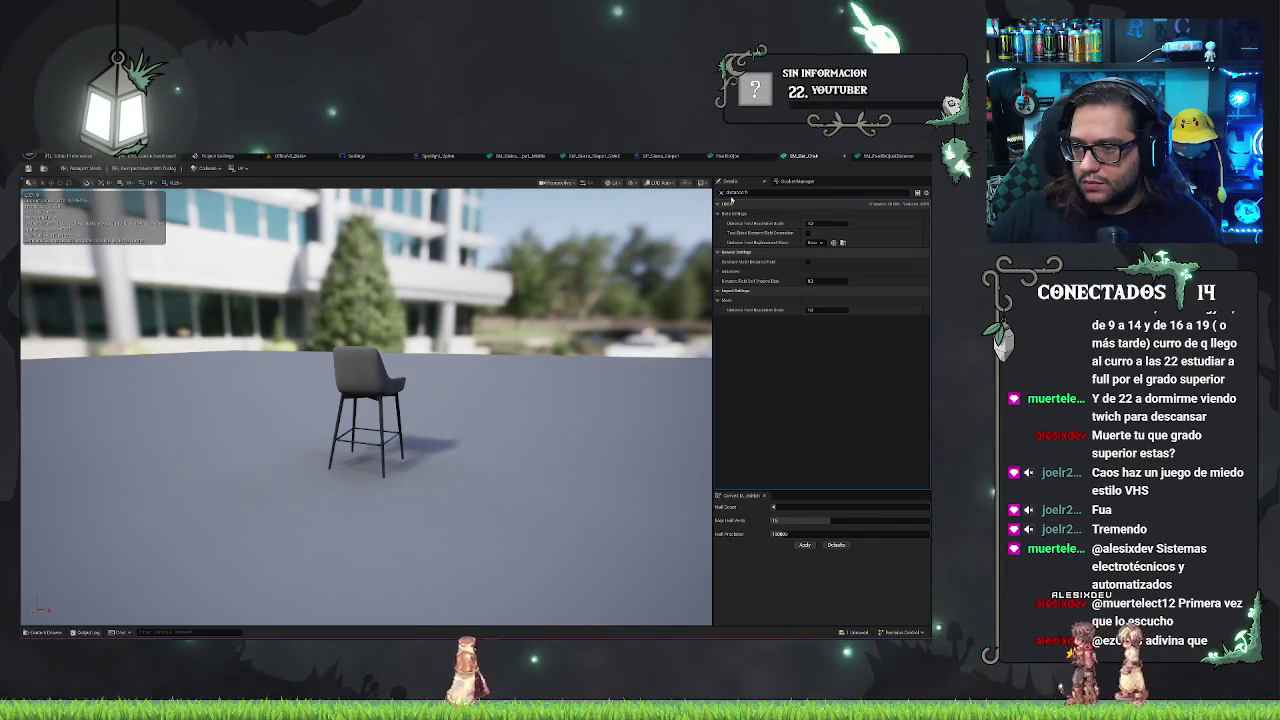
pyautogui.click(870, 158)
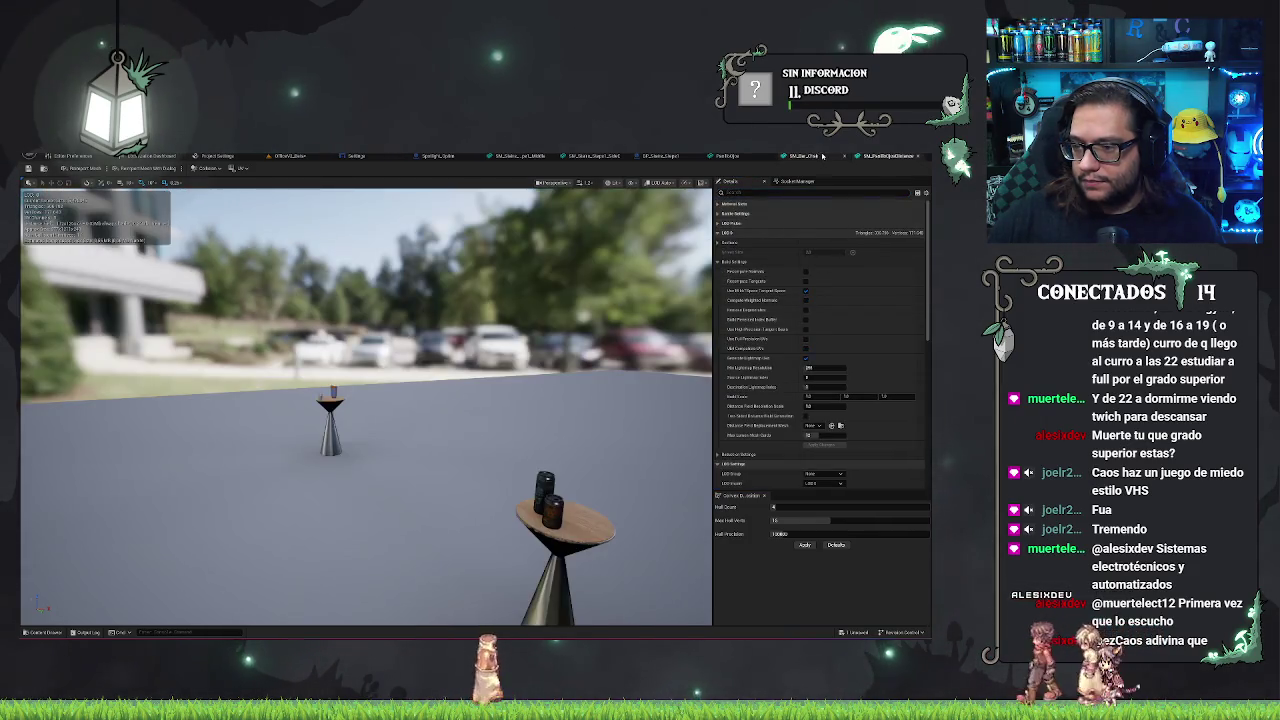
pyautogui.click(818, 156)
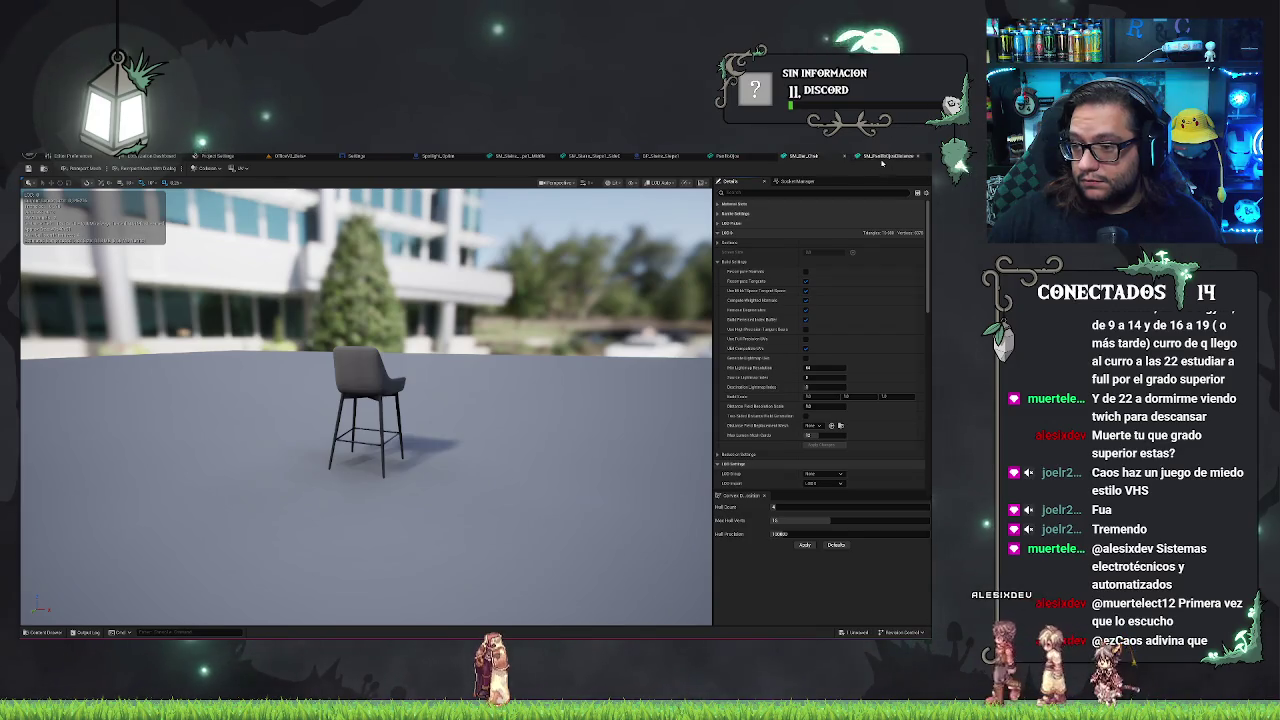
pyautogui.click(878, 157)
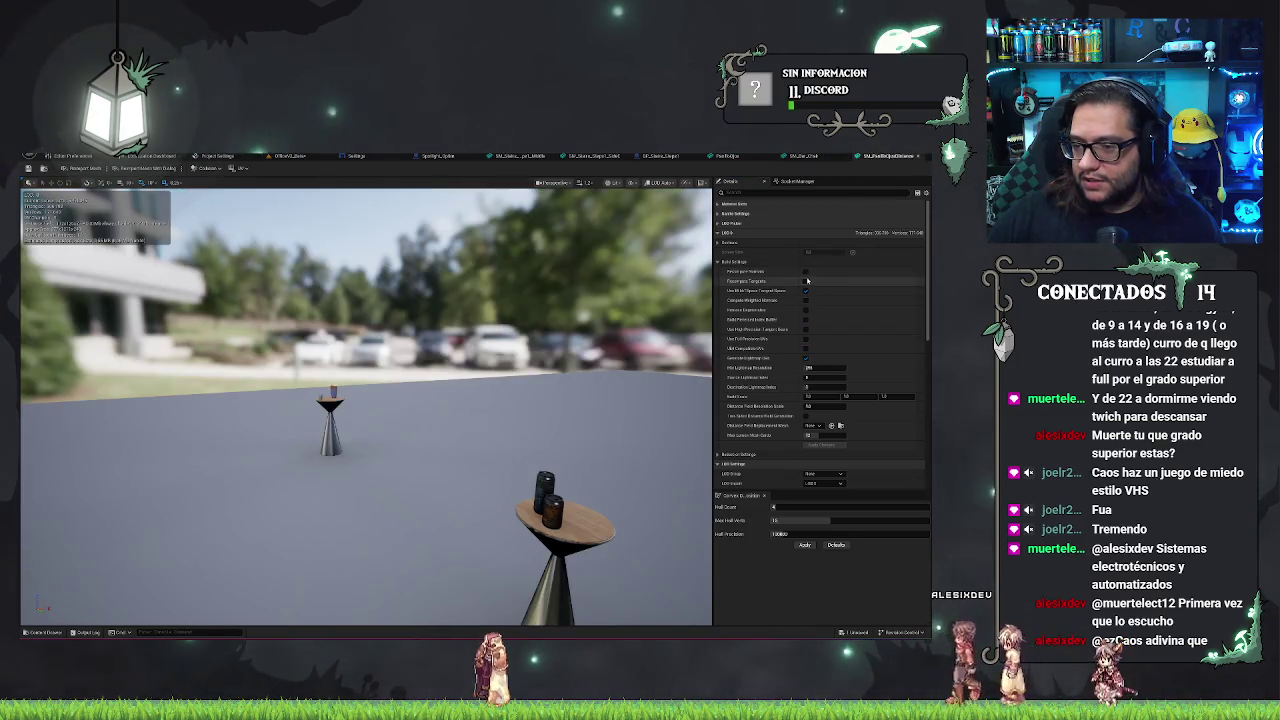
pyautogui.click(806, 282)
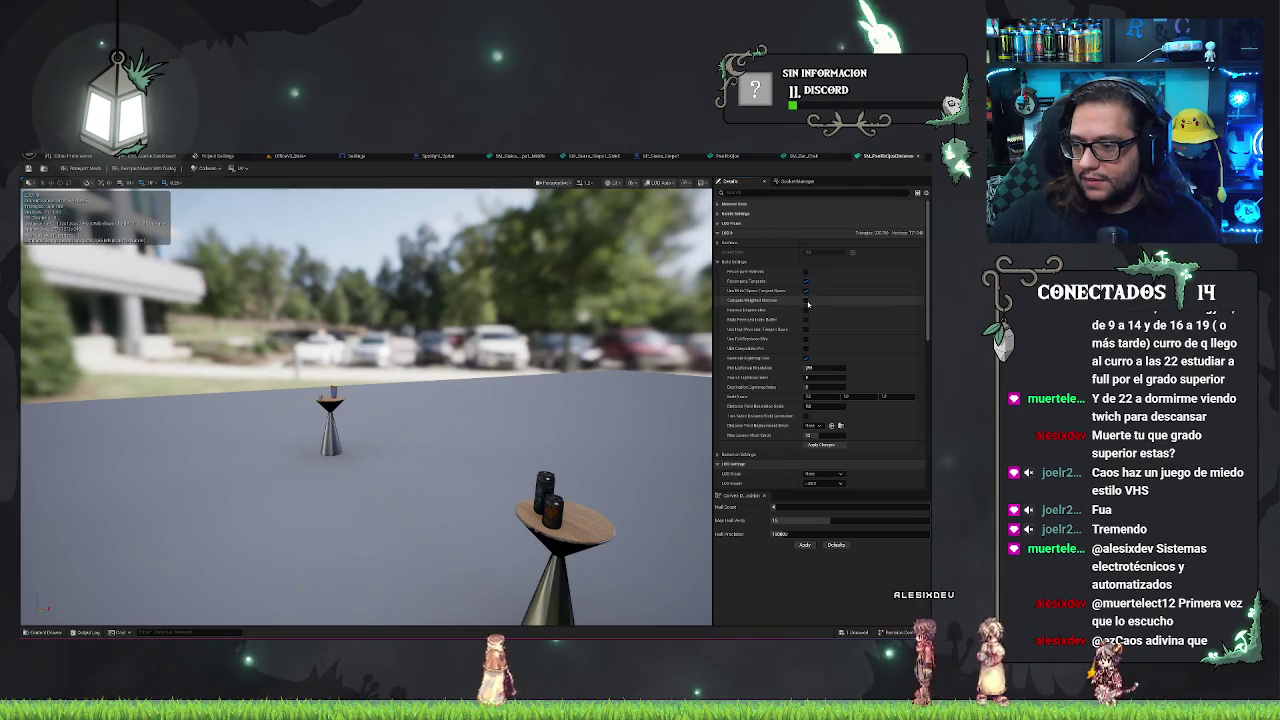
pyautogui.click(813, 158)
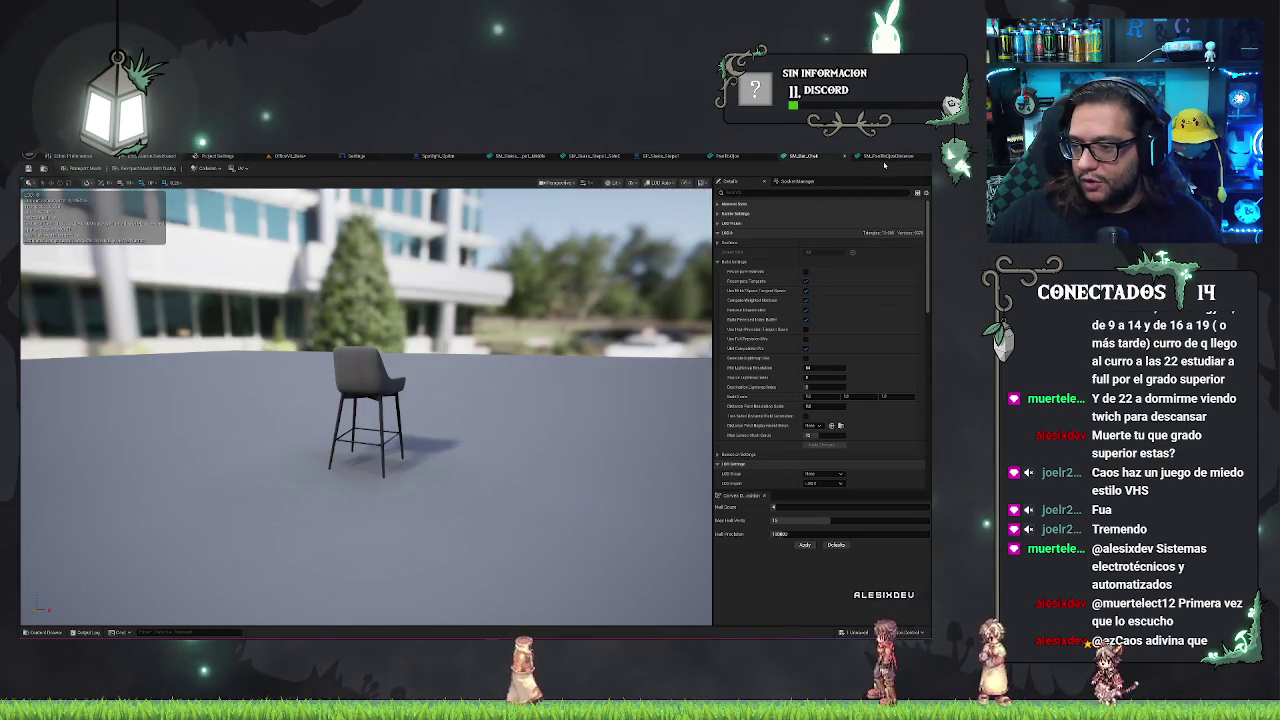
pyautogui.click(884, 157)
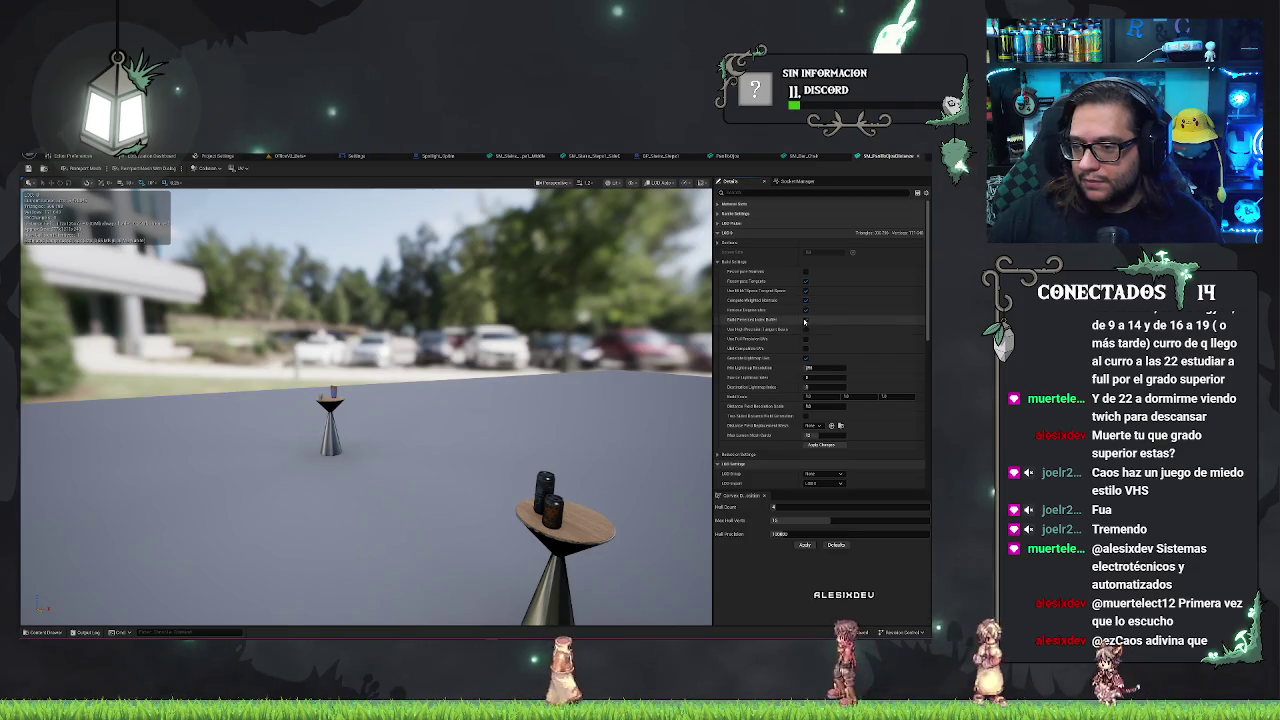
pyautogui.click(810, 157)
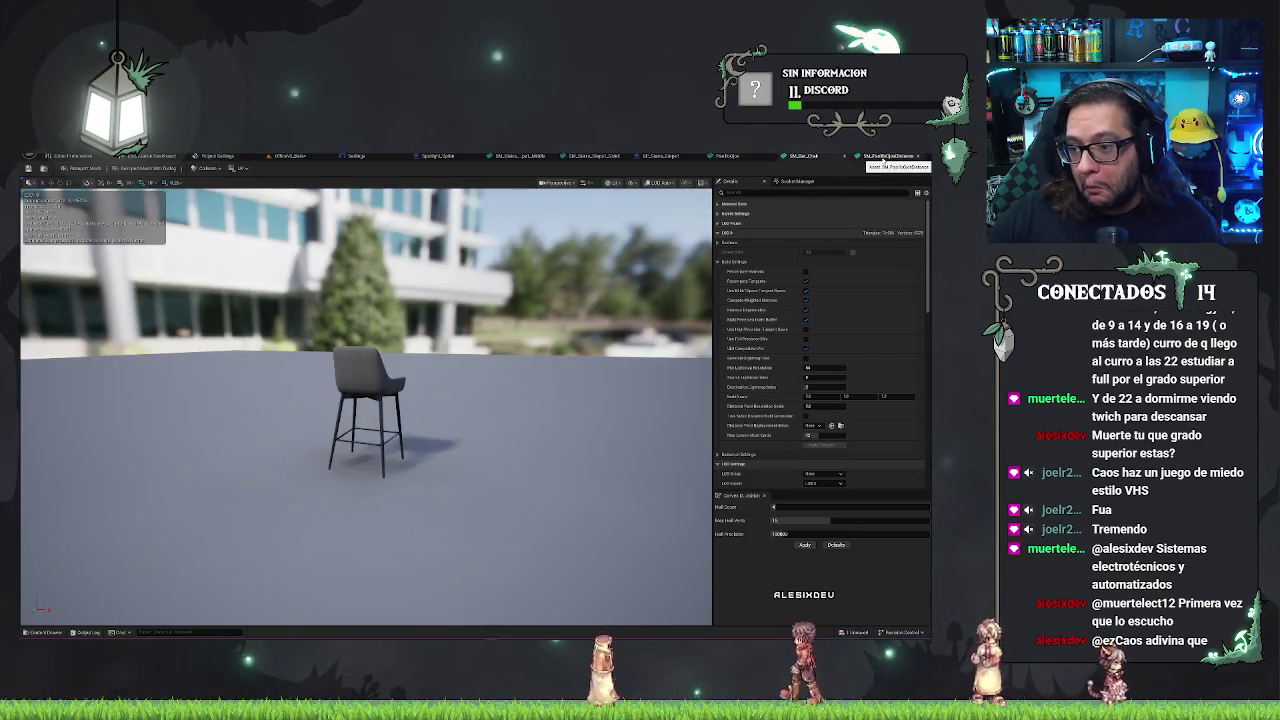
pyautogui.click(884, 157)
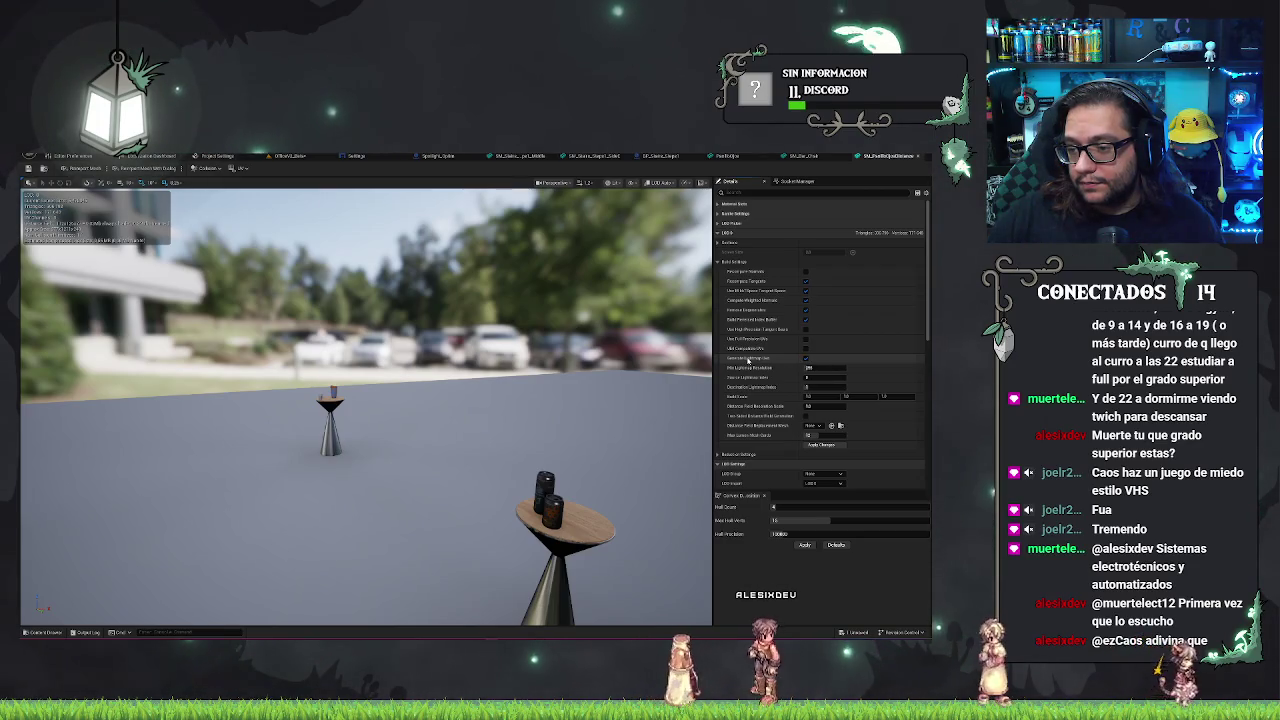
pyautogui.click(243, 169)
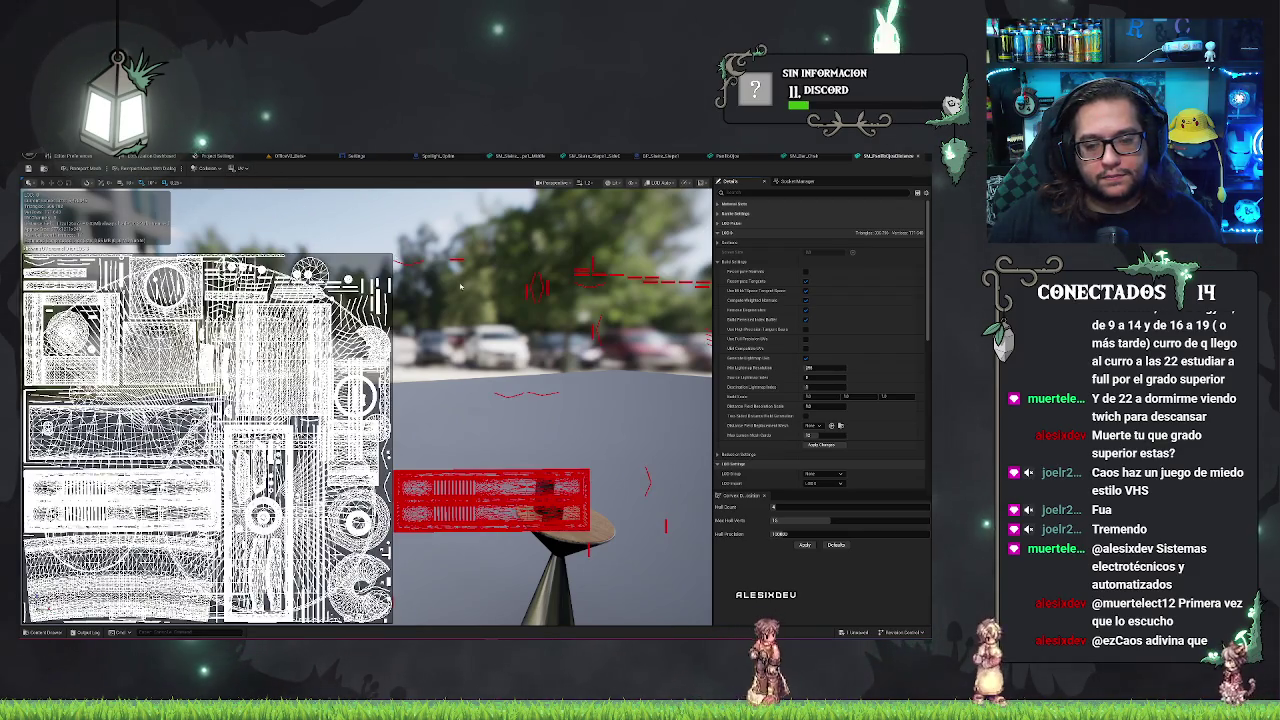
pyautogui.moveTo(550, 400)
pyautogui.mouseDown()
pyautogui.moveTo(585, 405)
pyautogui.moveTo(560, 400)
pyautogui.mouseUp()
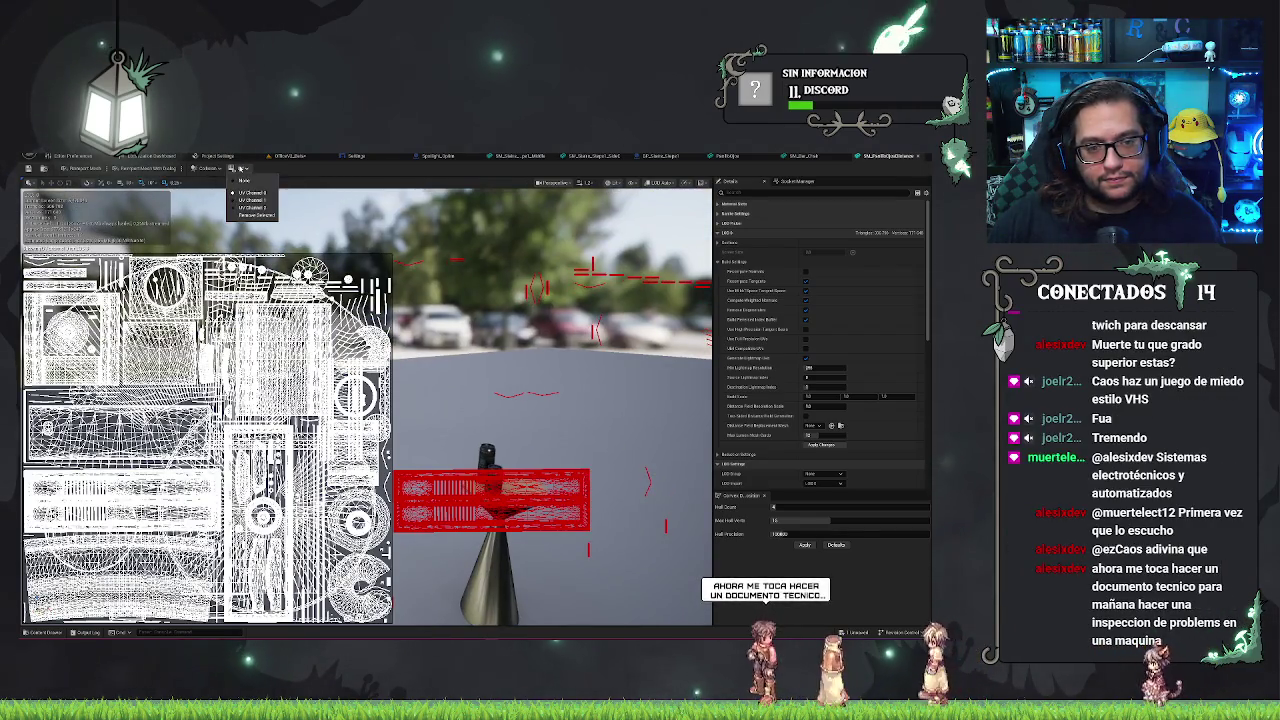
pyautogui.click(242, 172)
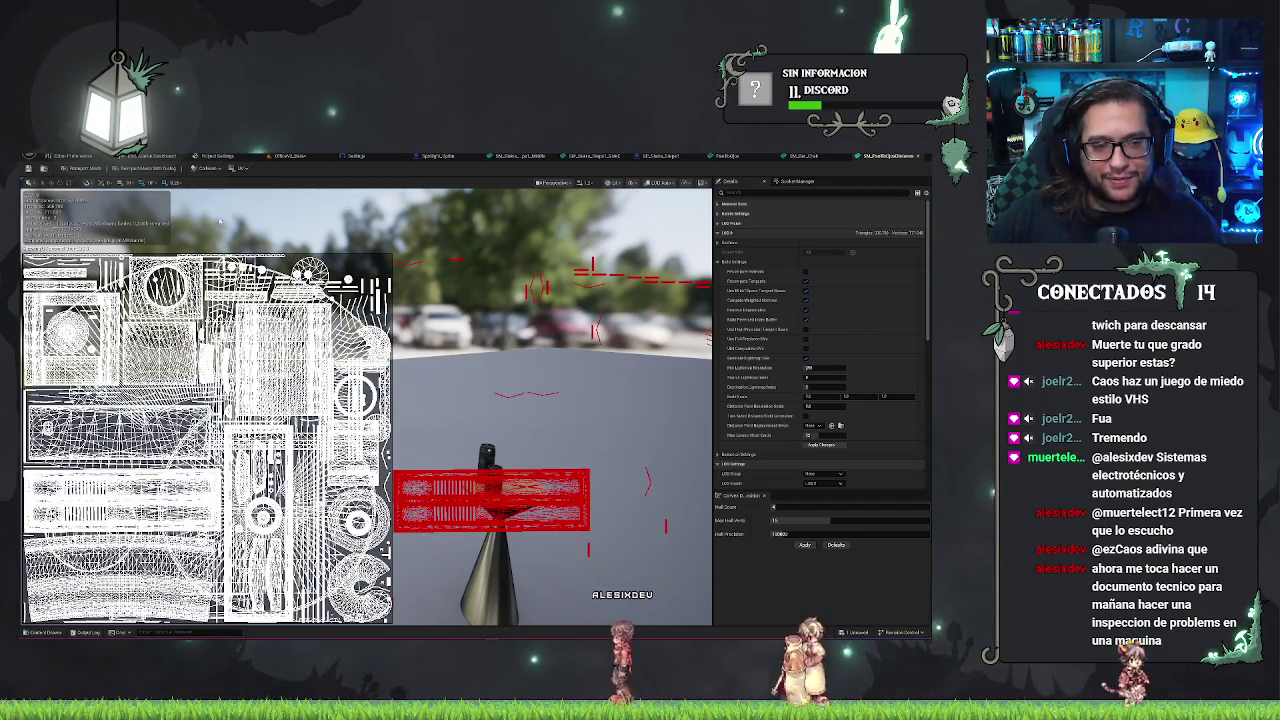
pyautogui.click(250, 182)
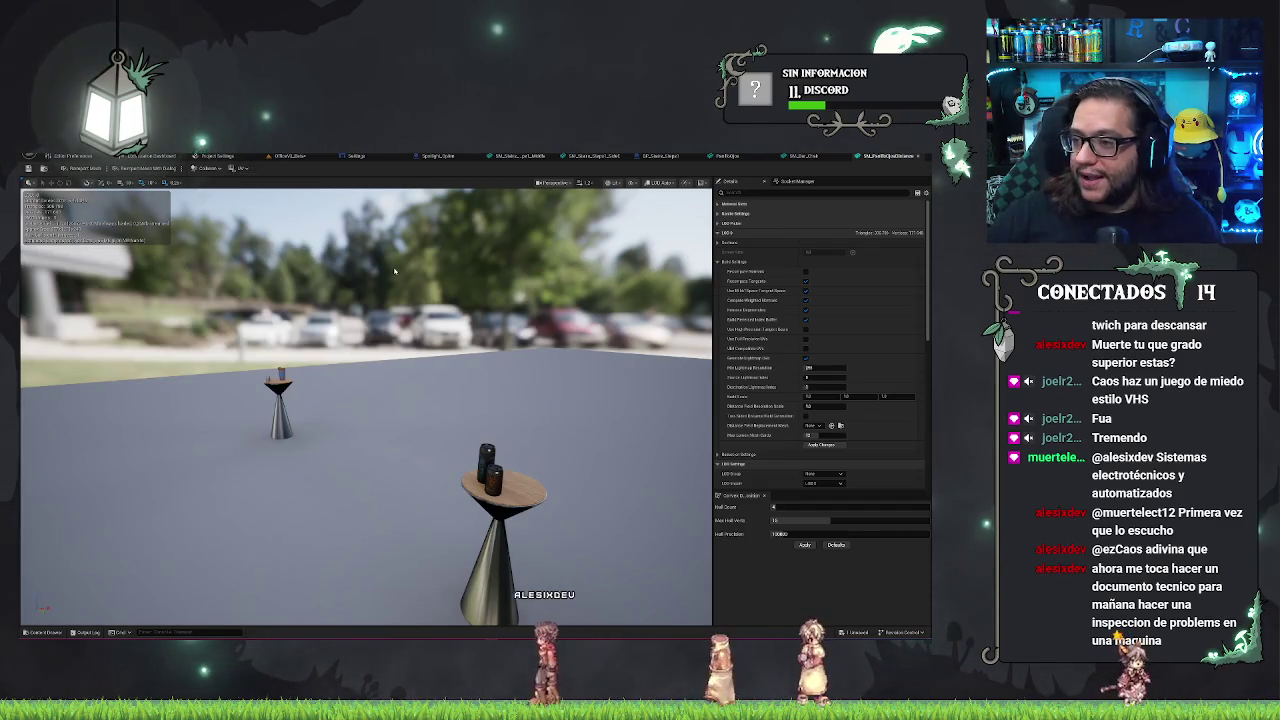
# - Save the OfficeV2_Beta map with Ctrl+S
pyautogui.moveTo(395, 270); pyautogui.dragTo(445, 272)
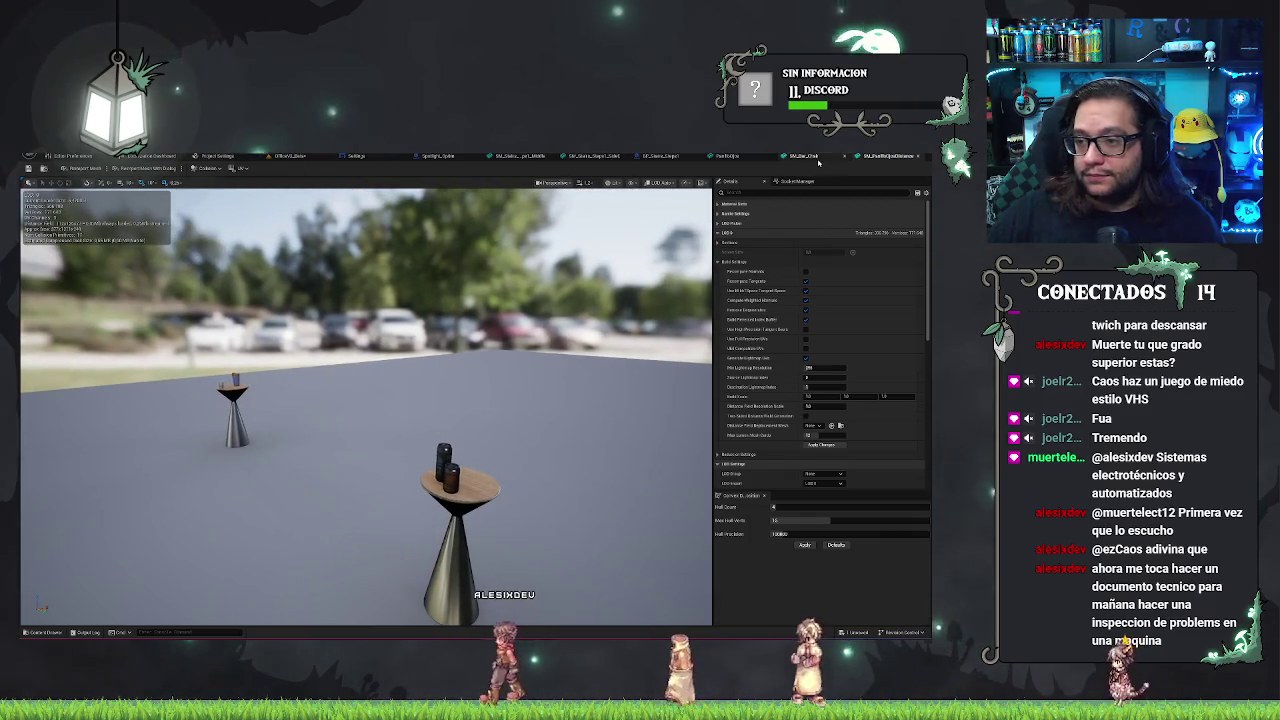
pyautogui.click(818, 160)
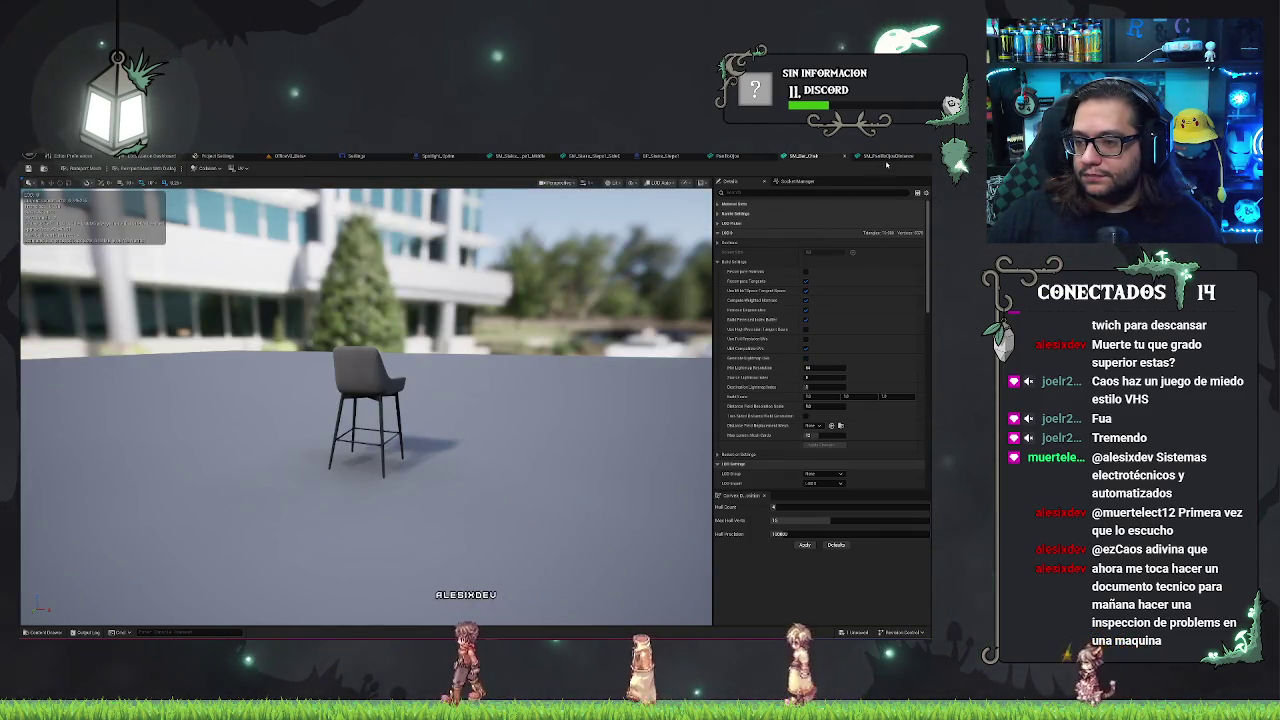
pyautogui.click(886, 158)
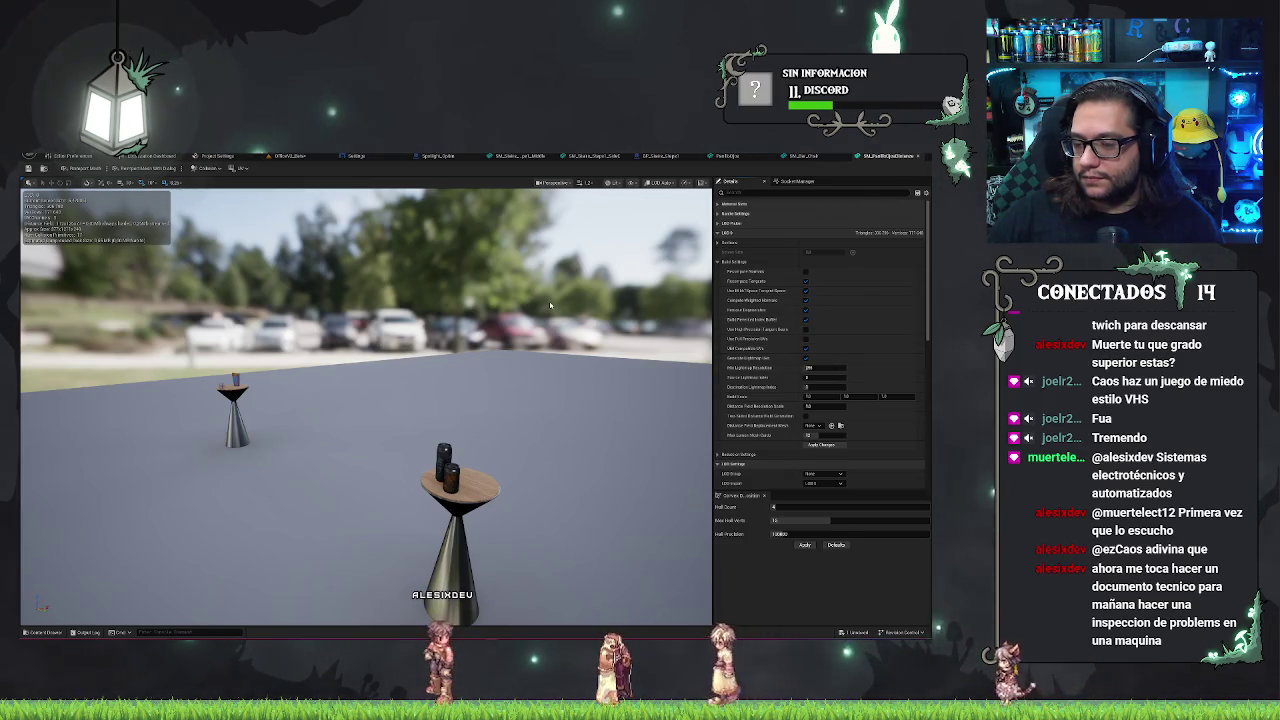
pyautogui.hotkey('ctrl', 's')
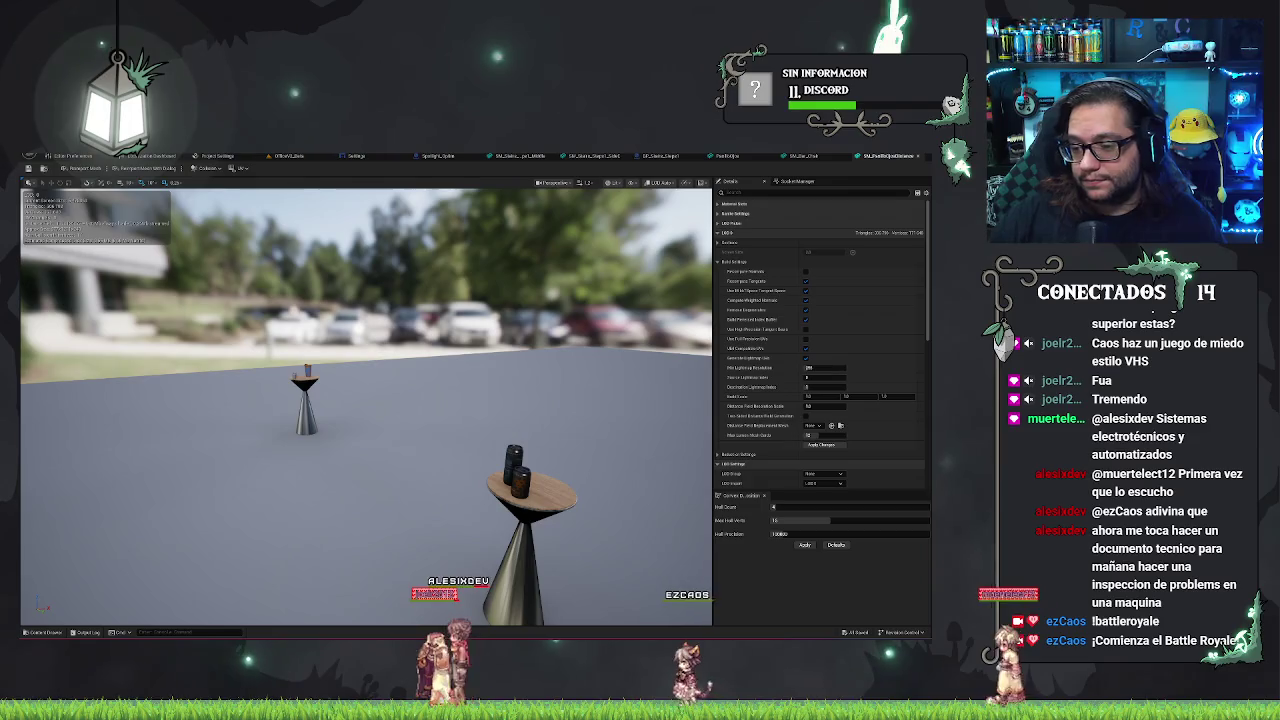
# - Expand the table mesh's Reduction Settings, then go back to the OfficeV2 level editor
pyautogui.click(738, 454)
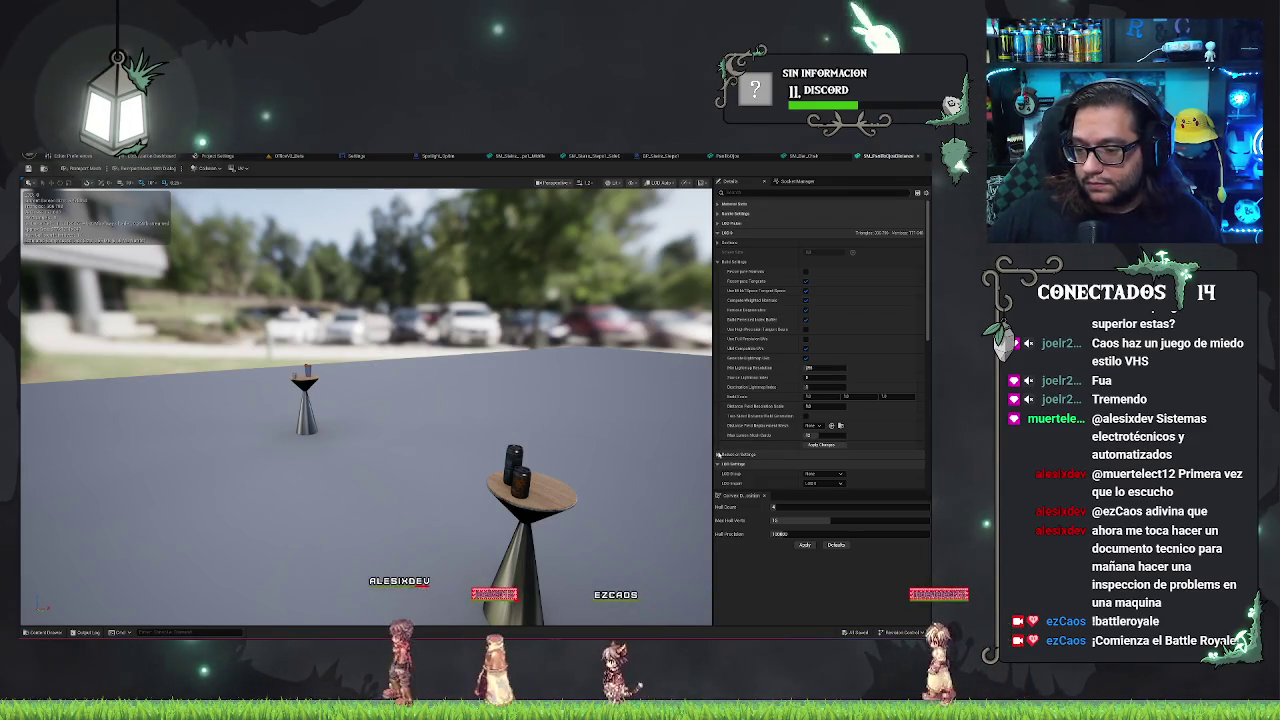
pyautogui.scroll(-2, 745, 426)
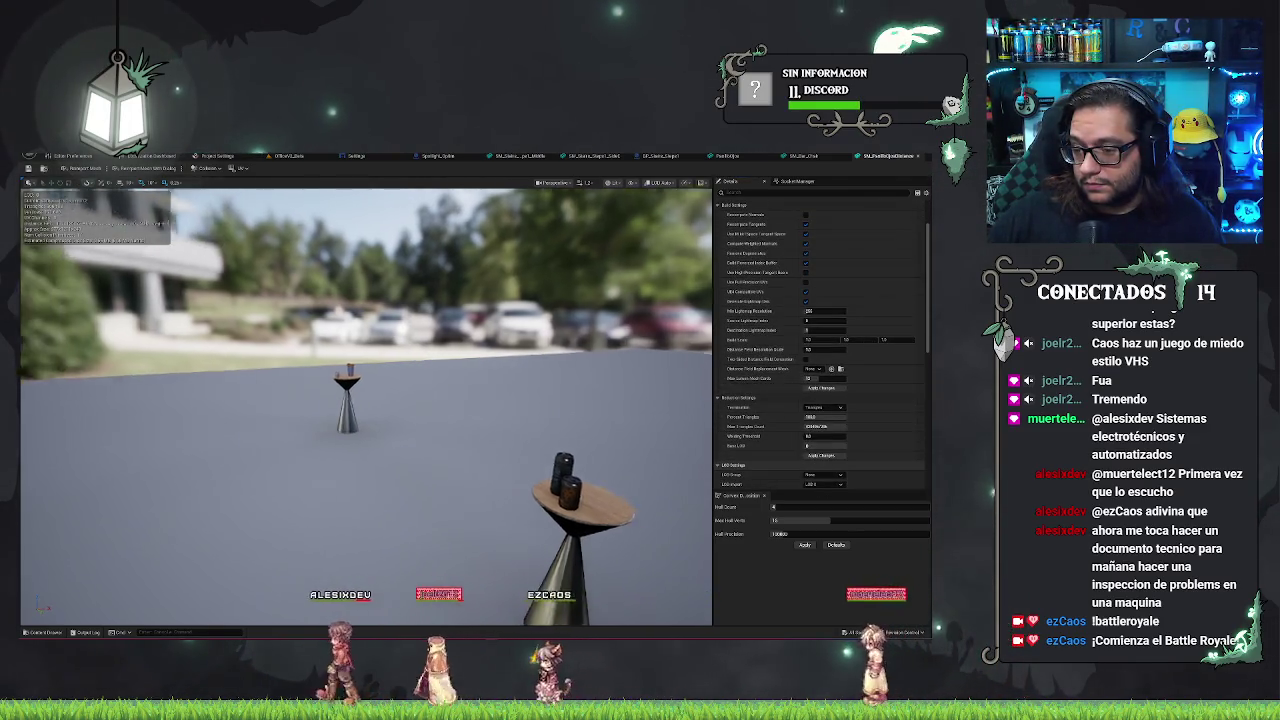
pyautogui.moveTo(600, 380); pyautogui.dragTo(612, 338)
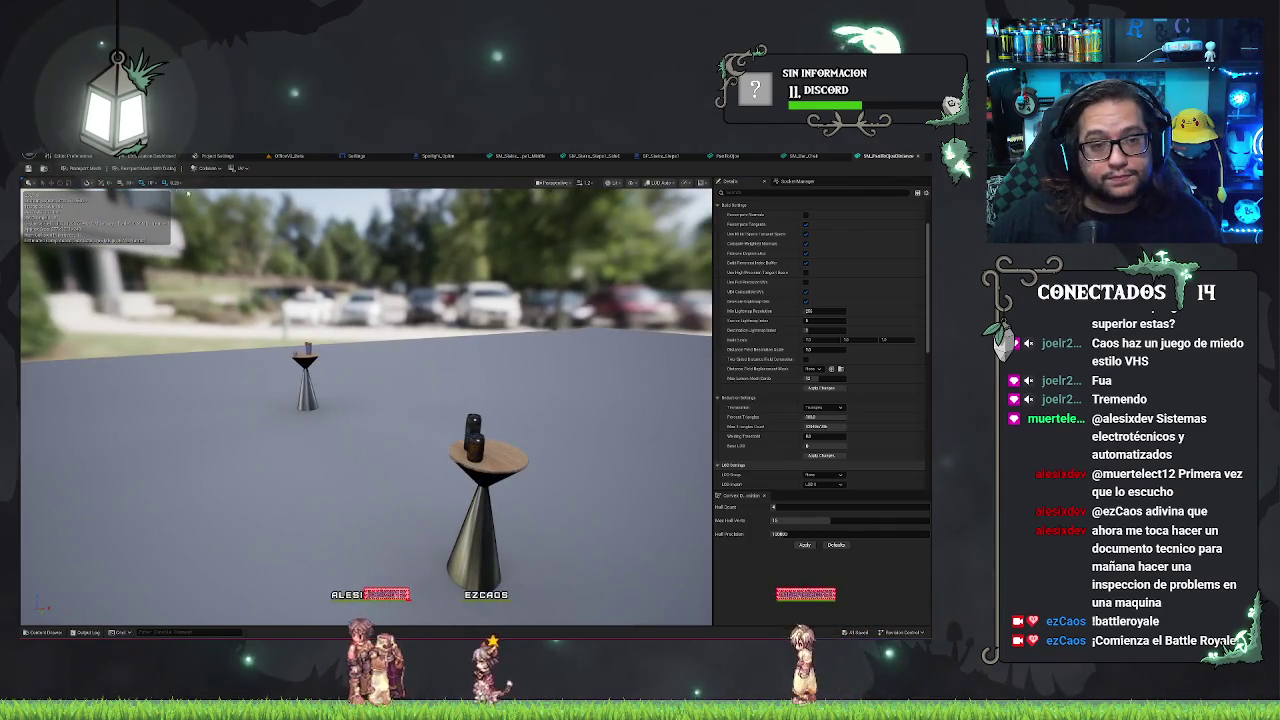
pyautogui.click(35, 168)
pyautogui.click(290, 155)
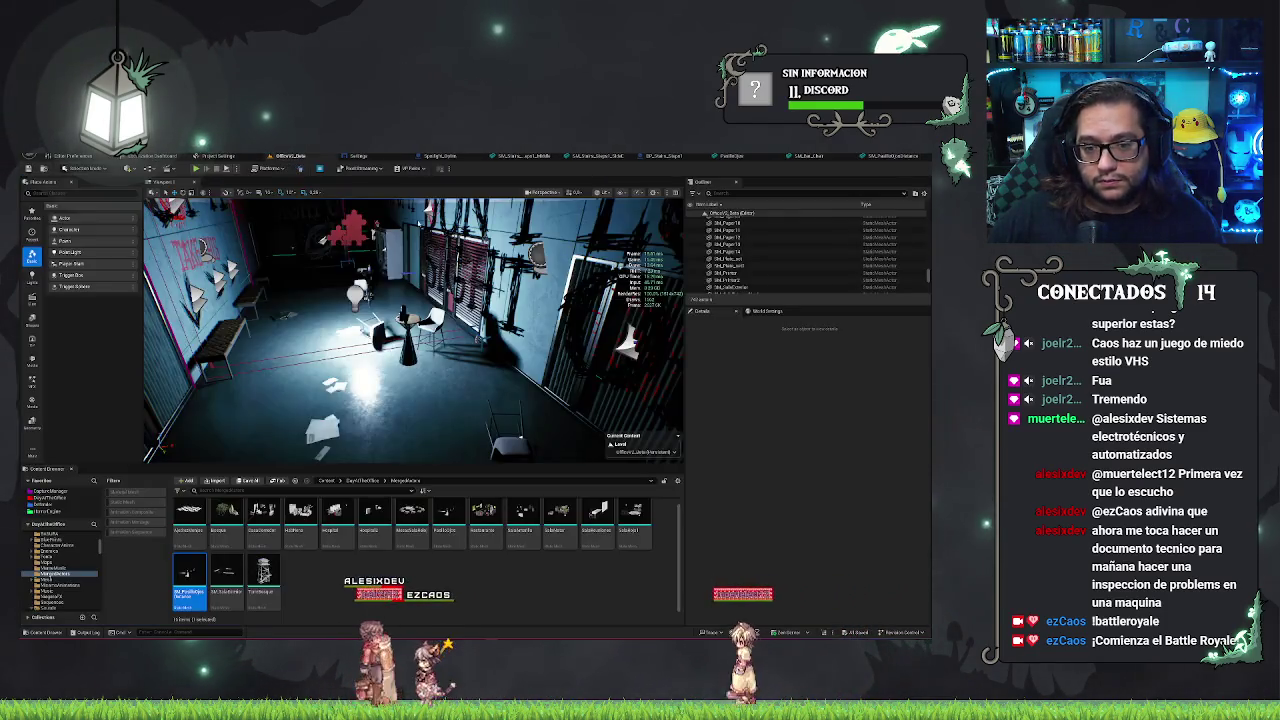
# - Focus on and delete the long table from the office level, then reopen the table mesh editor
pyautogui.moveTo(500, 342)
pyautogui.mouseDown()
pyautogui.moveTo(460, 352)
pyautogui.moveTo(420, 336)
pyautogui.mouseUp()
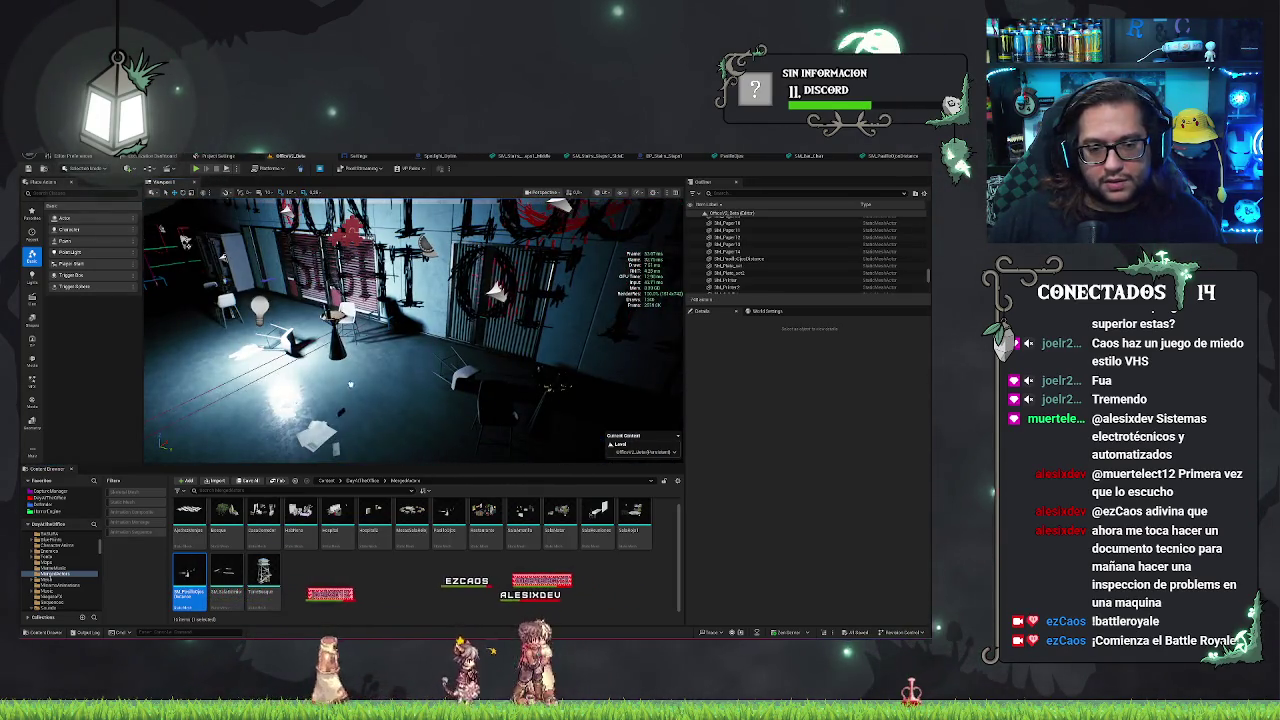
pyautogui.moveTo(354, 380); pyautogui.dragTo(362, 386)
pyautogui.press('f')
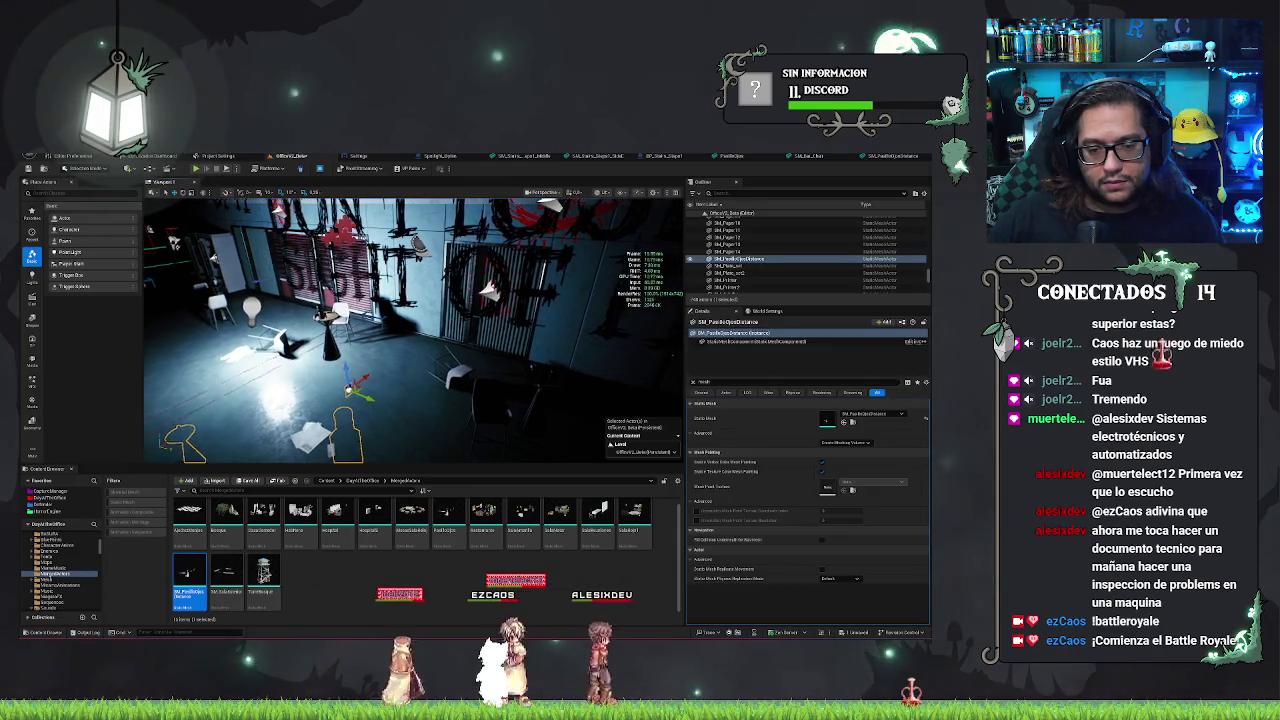
pyautogui.moveTo(330, 290); pyautogui.dragTo(325, 230)
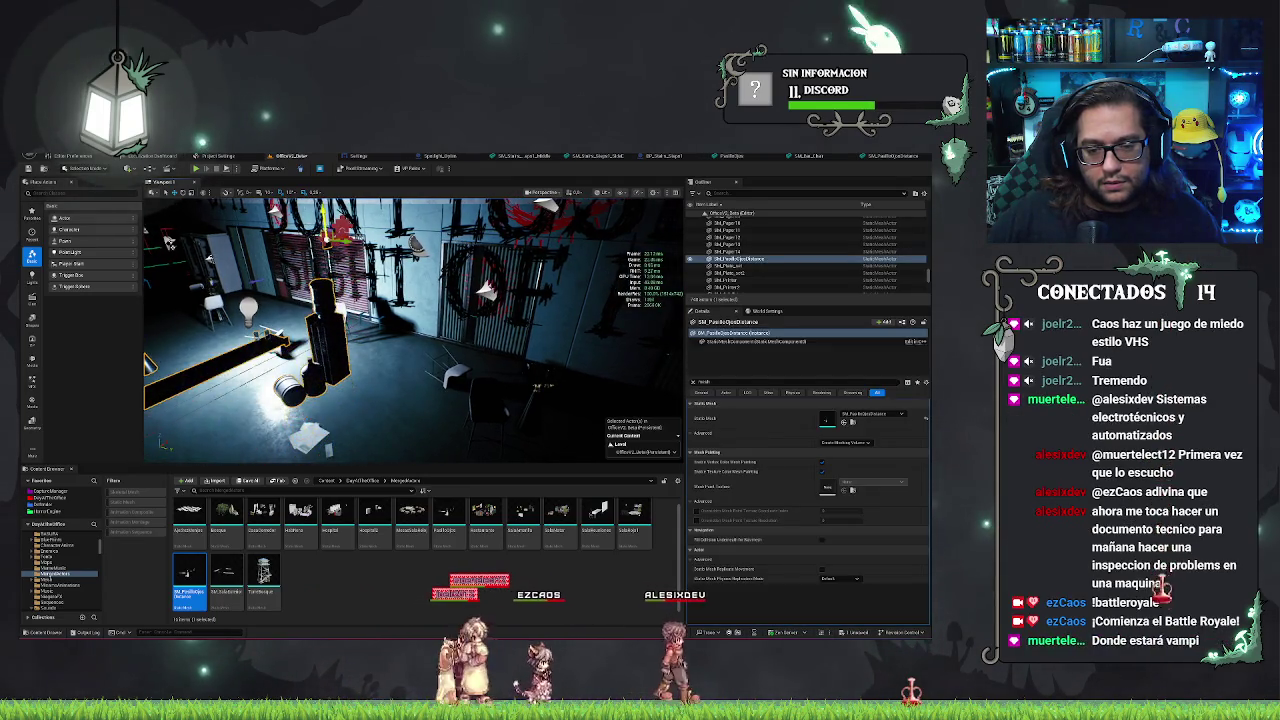
pyautogui.moveTo(167, 242); pyautogui.dragTo(376, 308)
pyautogui.press('Delete')
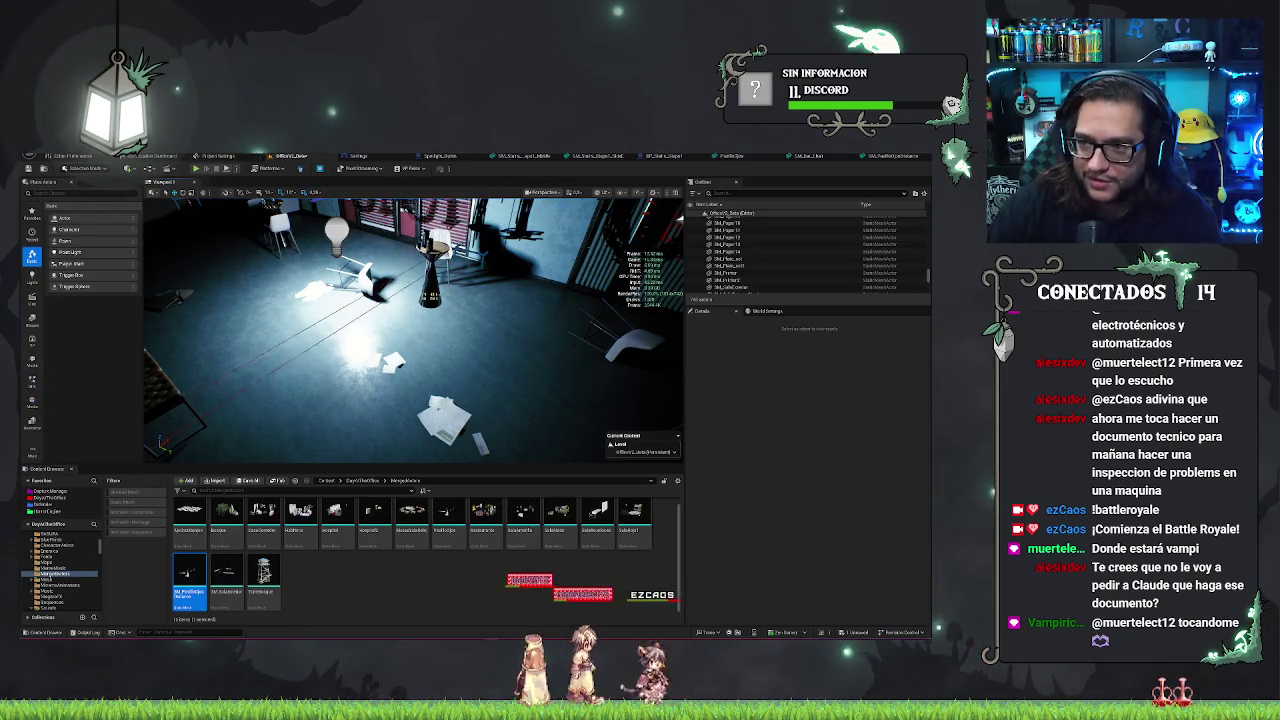
pyautogui.click(684, 156)
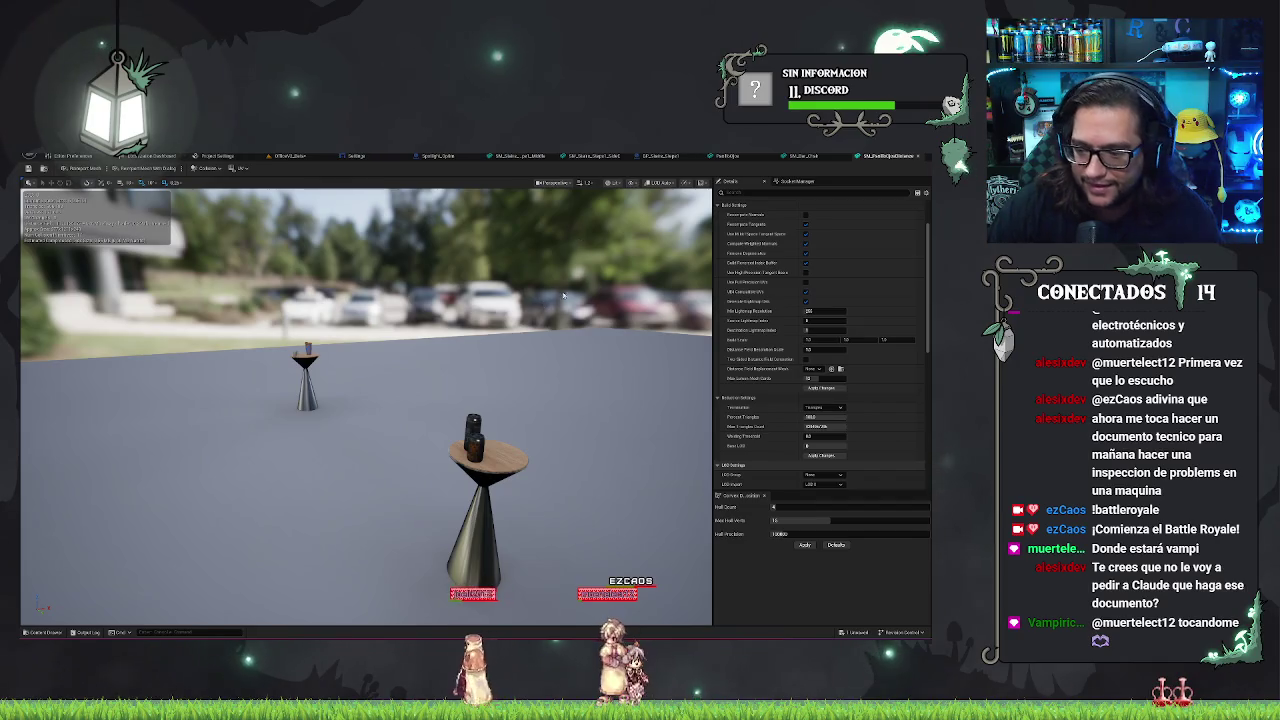
# - Cycle through the open mesh tabs and clear the Details search filter
pyautogui.click(808, 157)
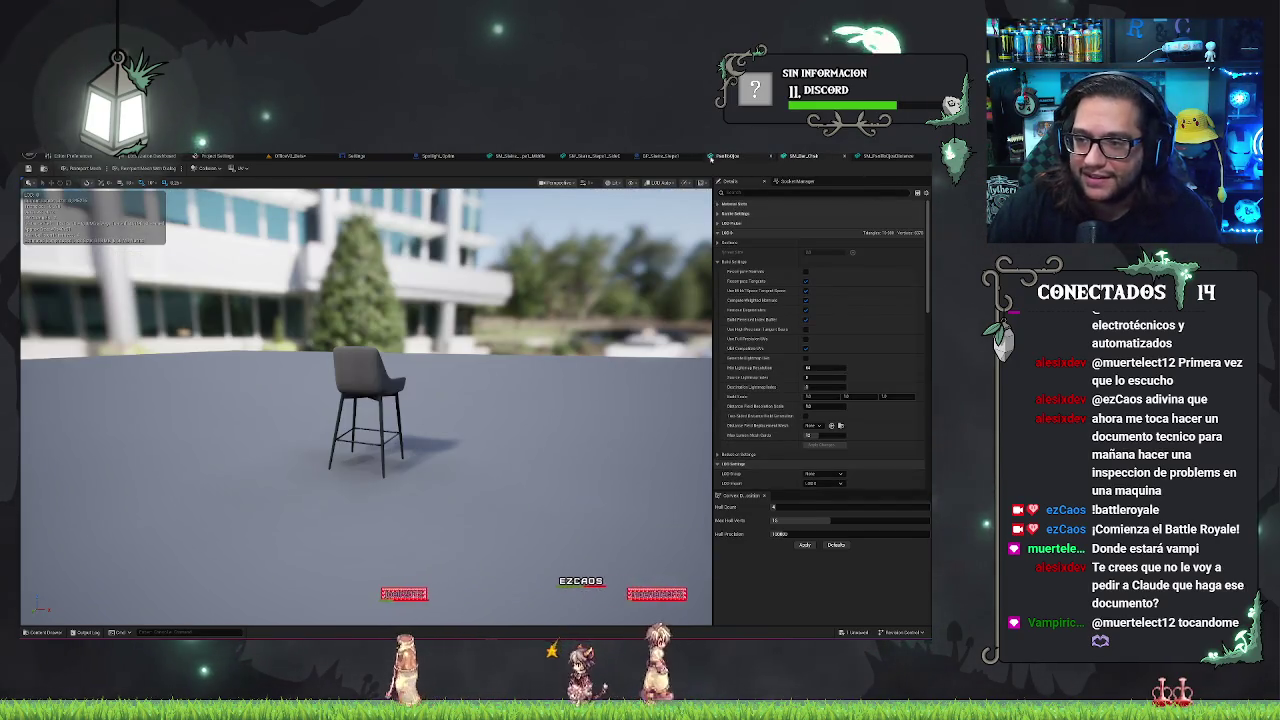
pyautogui.click(877, 157)
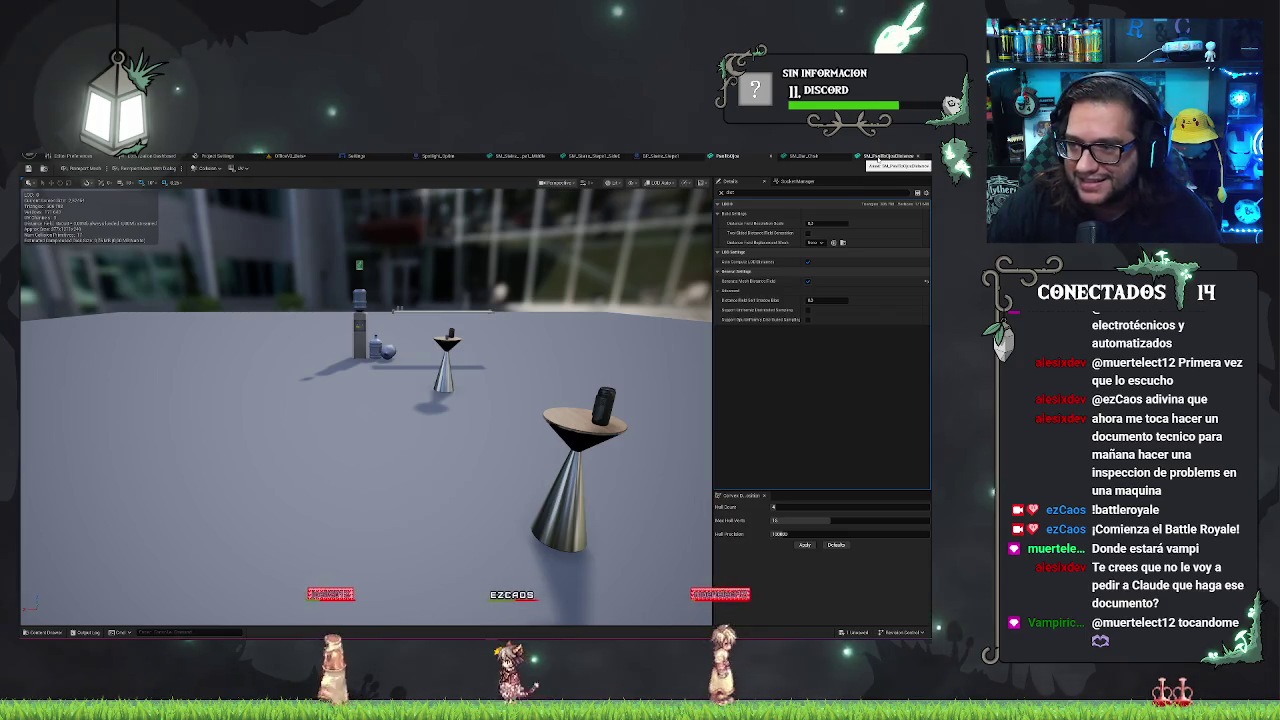
pyautogui.click(727, 157)
pyautogui.click(727, 157)
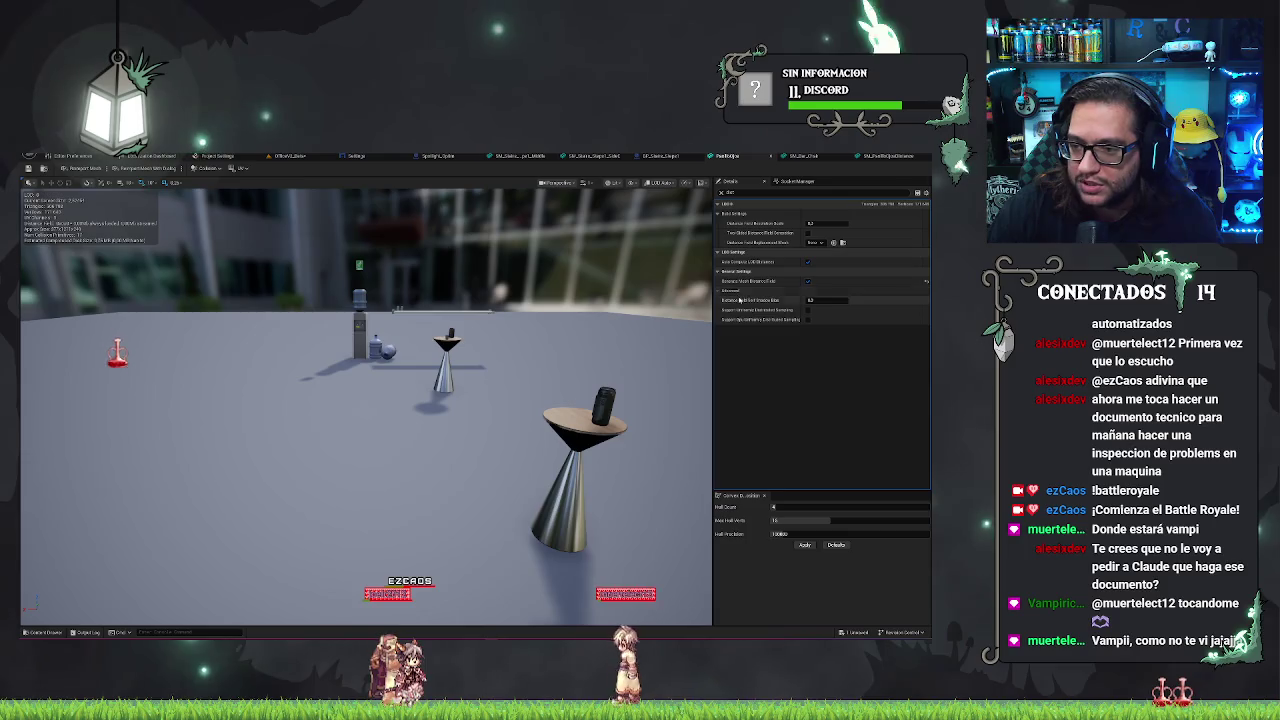
pyautogui.click(721, 193)
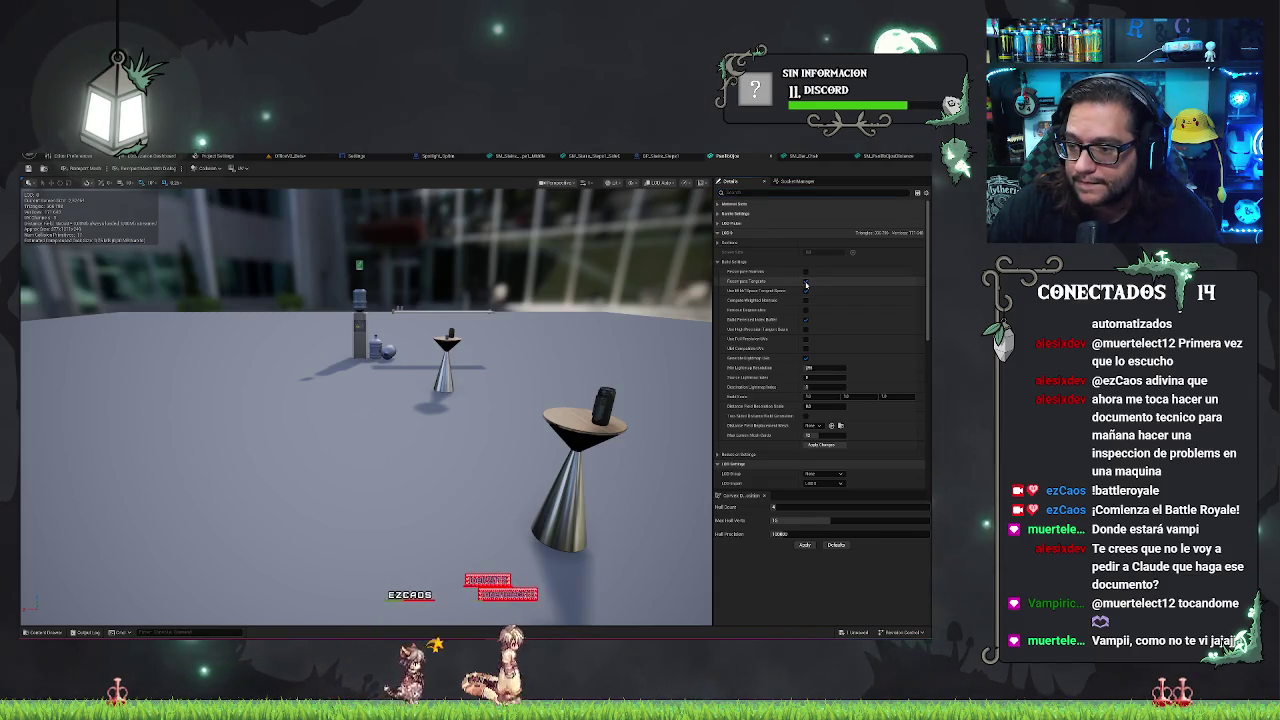
# - Toggle a Build Settings checkbox, save the mesh with Ctrl+S, and return to OfficeV2_Data
pyautogui.click(807, 282)
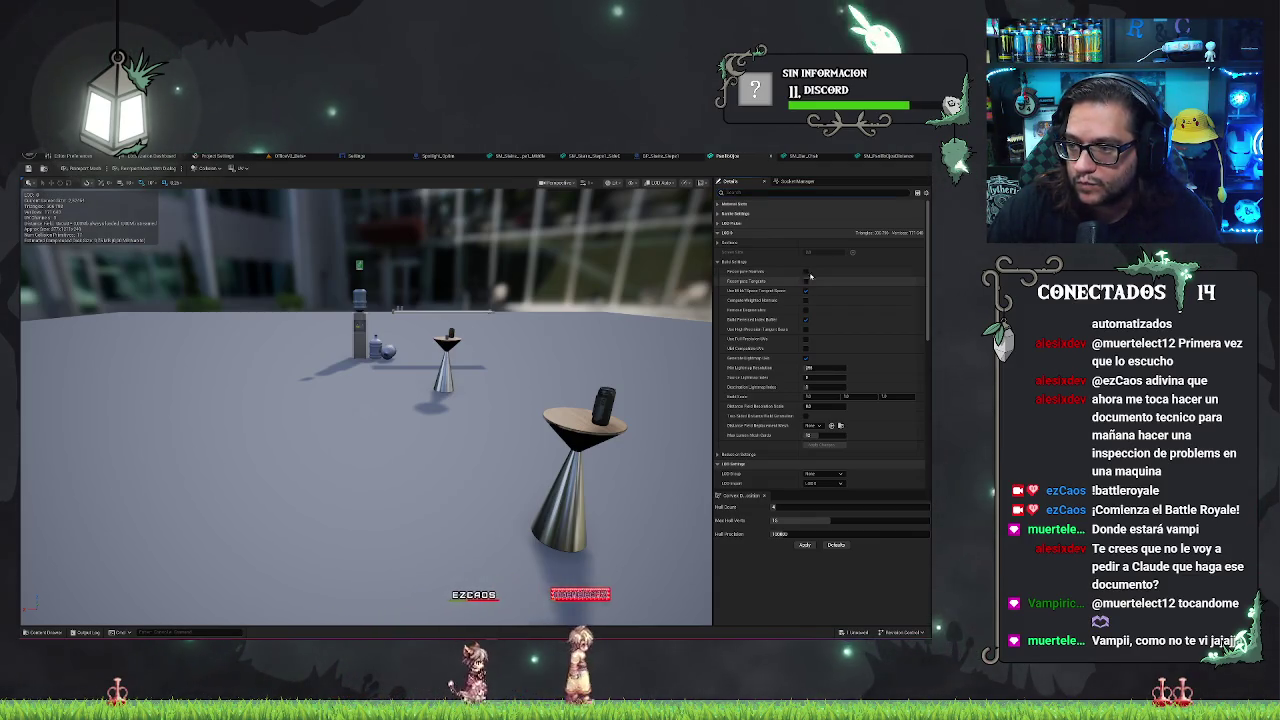
pyautogui.click(871, 157)
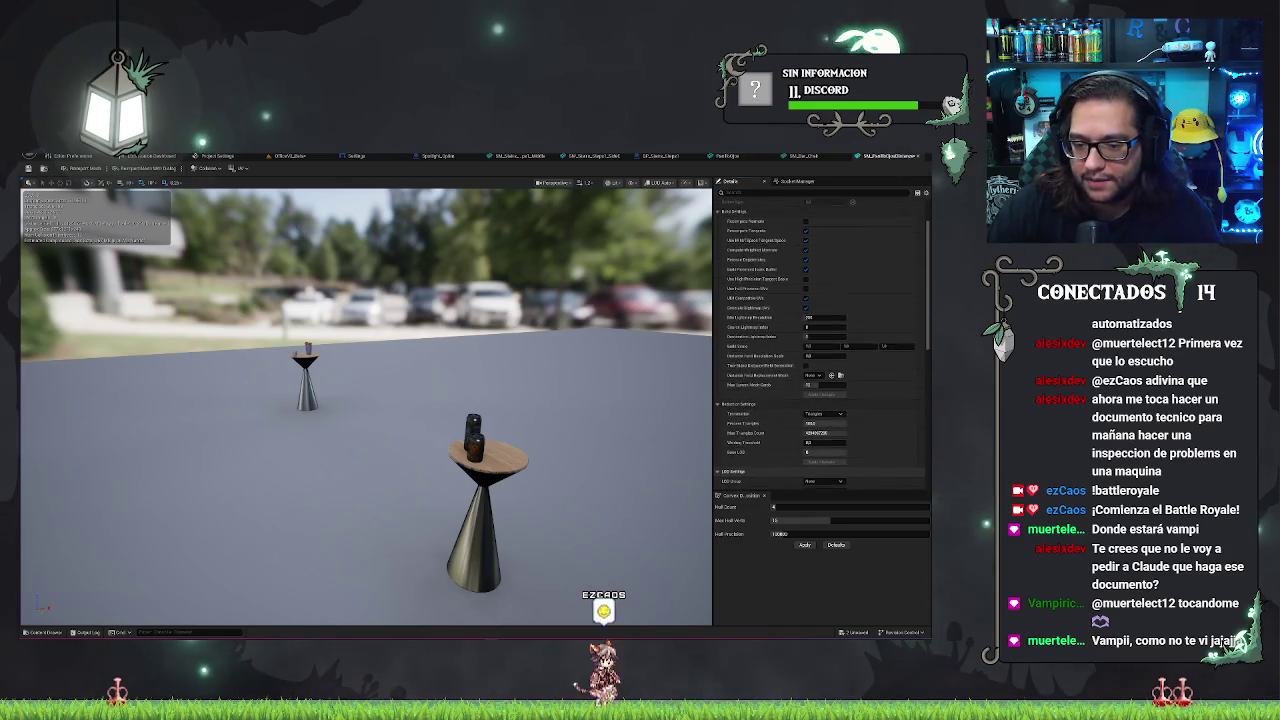
pyautogui.moveTo(629, 356); pyautogui.dragTo(629, 356)
pyautogui.hotkey('ctrl', 's')
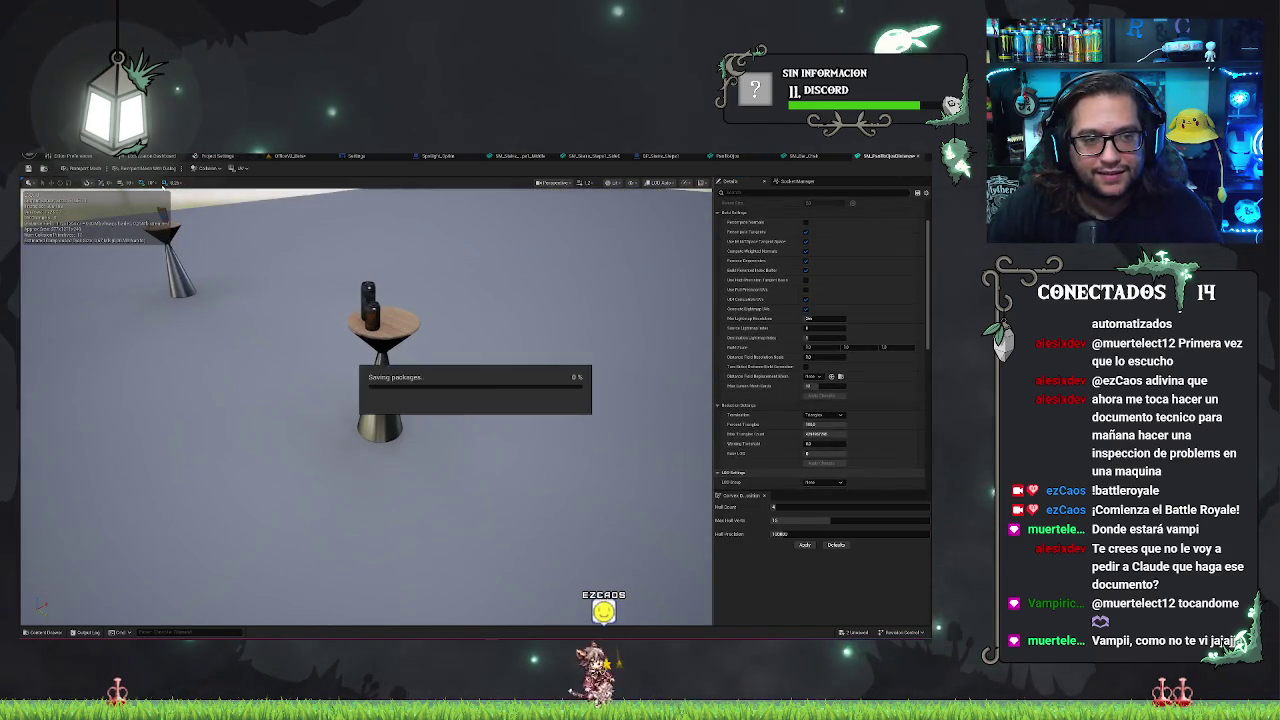
pyautogui.click(288, 156)
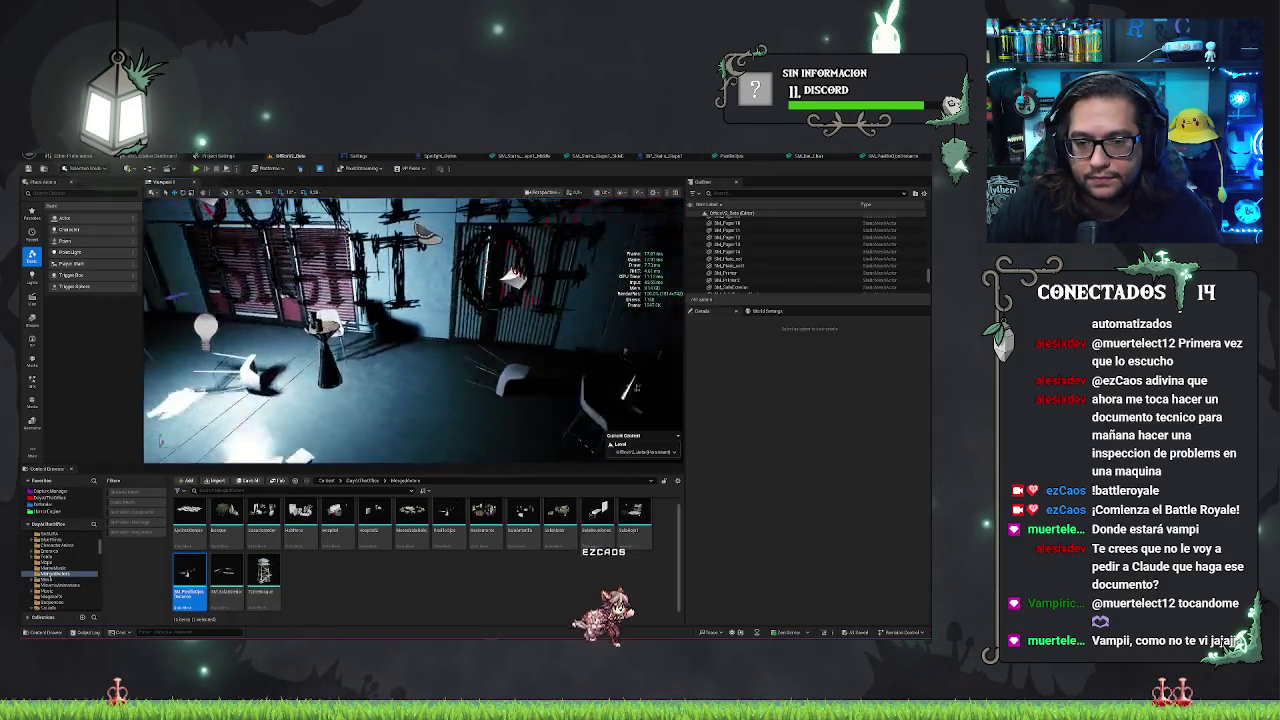
# - Select then deselect the long bench, and open the table asset in the Static Mesh Editor
pyautogui.moveTo(410, 330); pyautogui.dragTo(370, 330)
pyautogui.moveTo(277, 284); pyautogui.dragTo(270, 284)
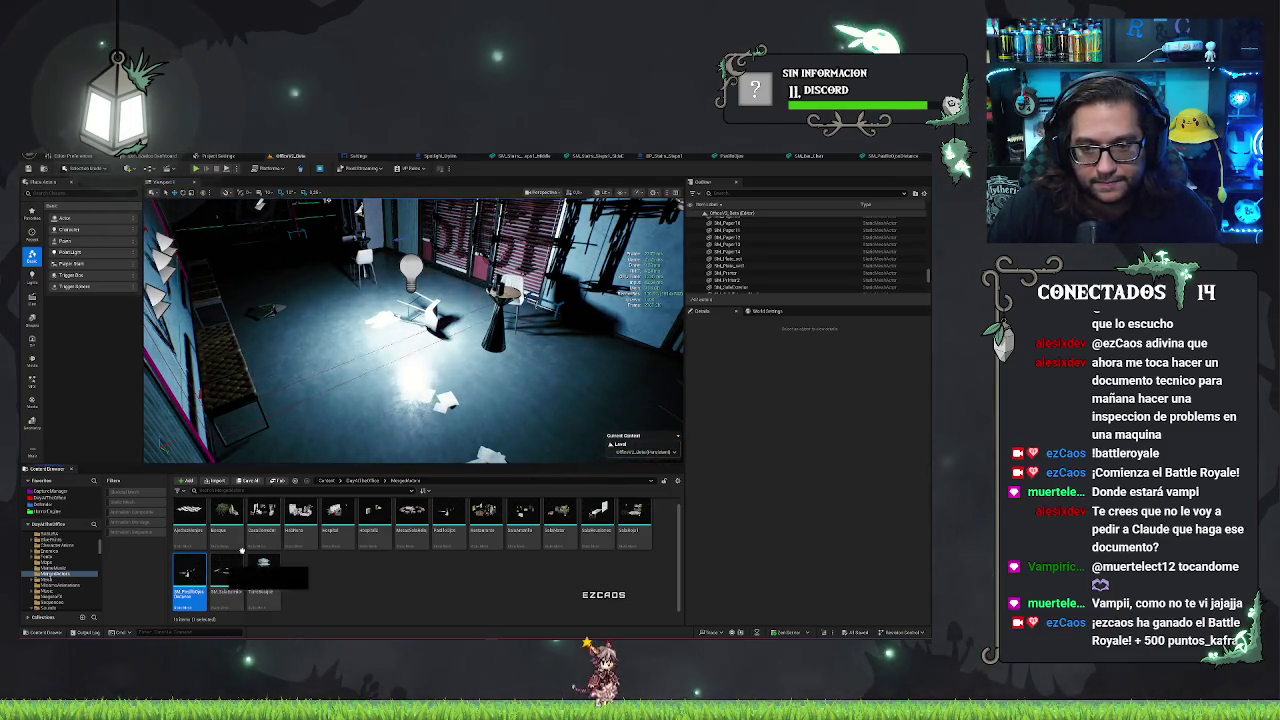
pyautogui.click(479, 386)
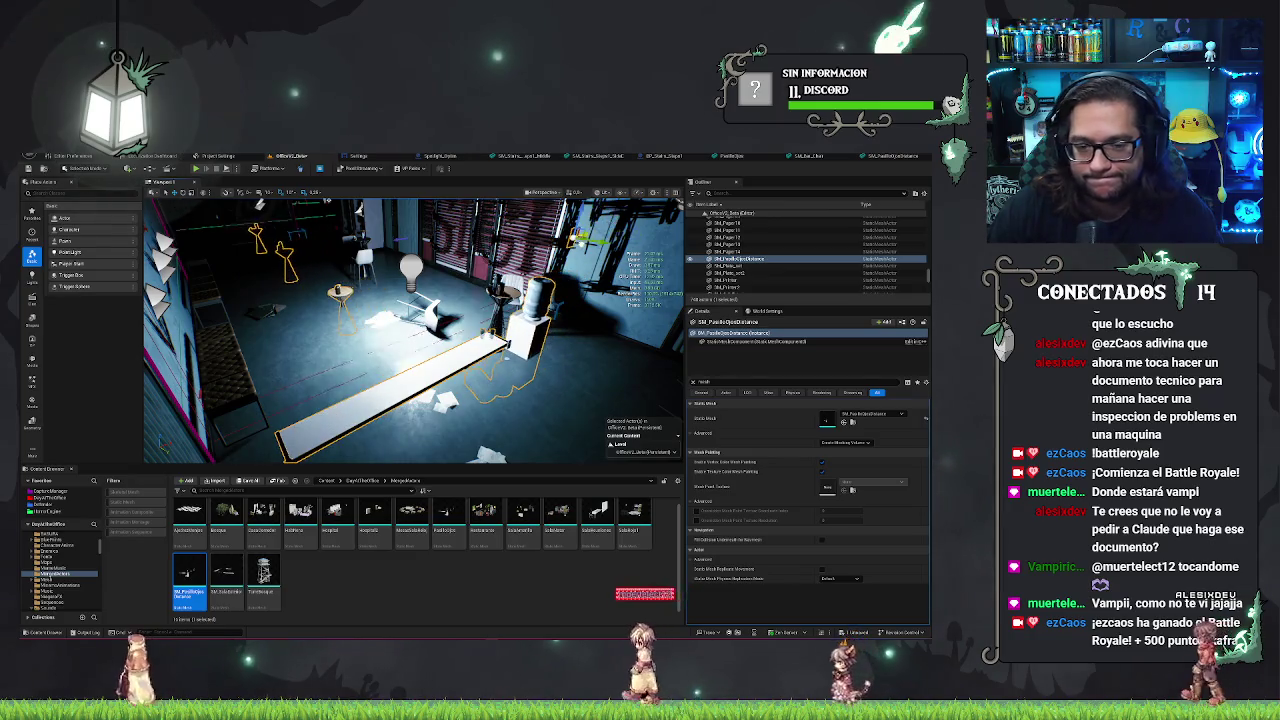
pyautogui.press('Escape')
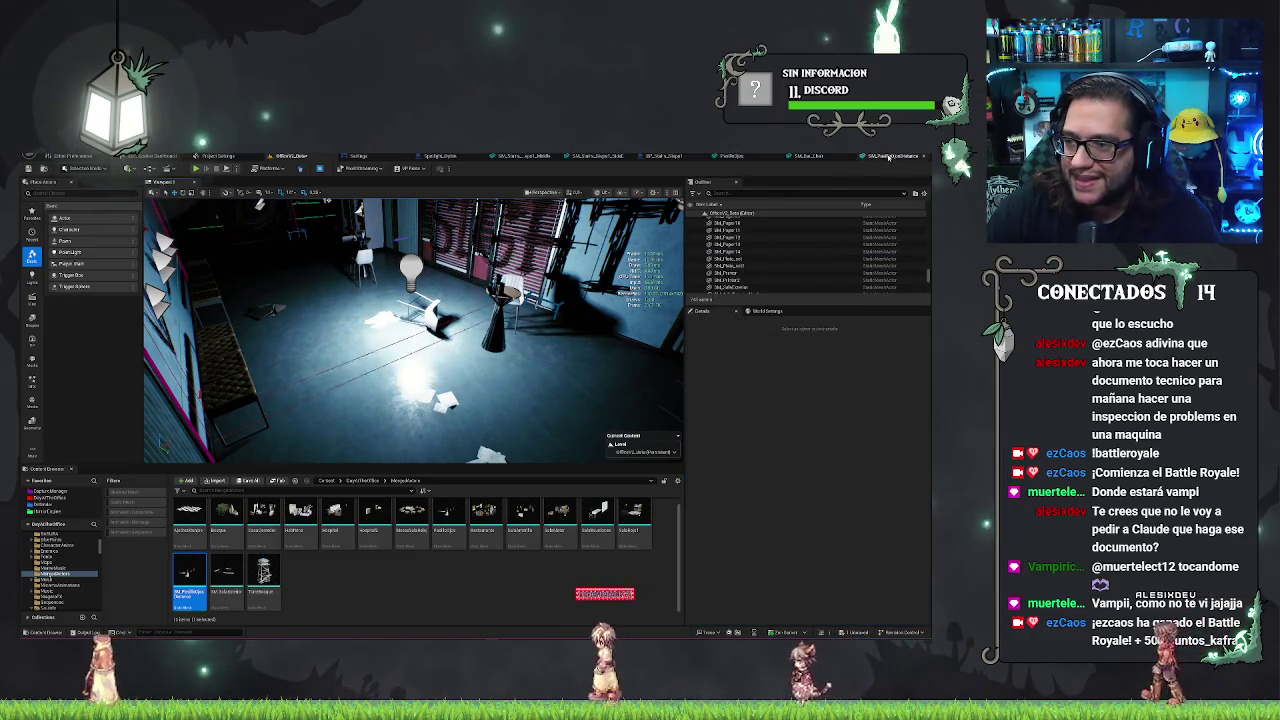
pyautogui.doubleClick(189, 572)
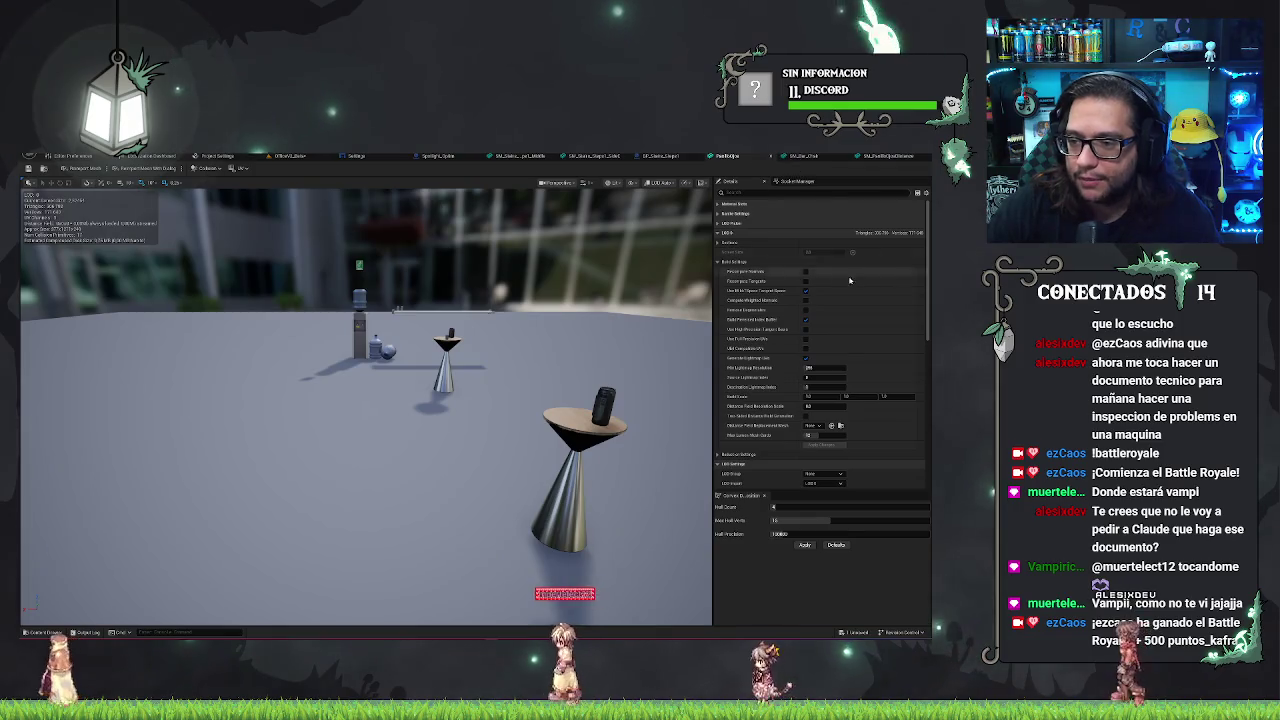
# - Show the table mesh's UV Channel 0 overlay, then set the UV display back to None
pyautogui.click(241, 168)
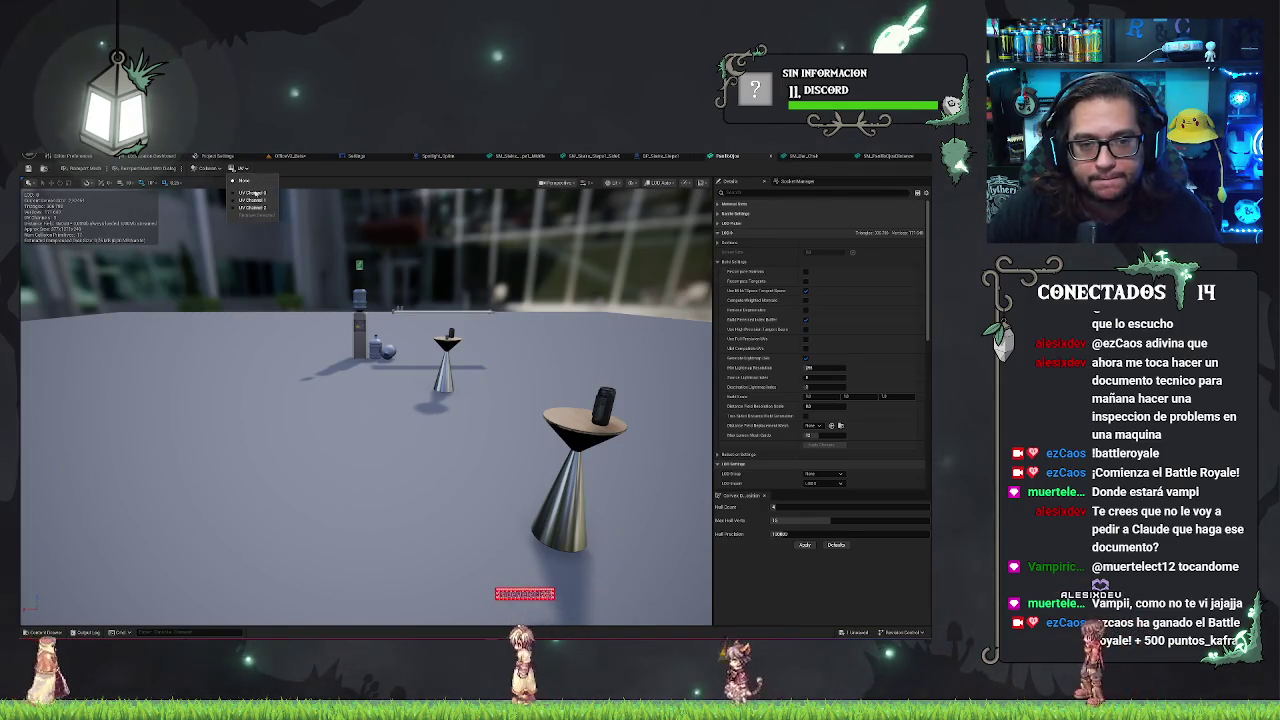
pyautogui.click(250, 192)
pyautogui.click(249, 182)
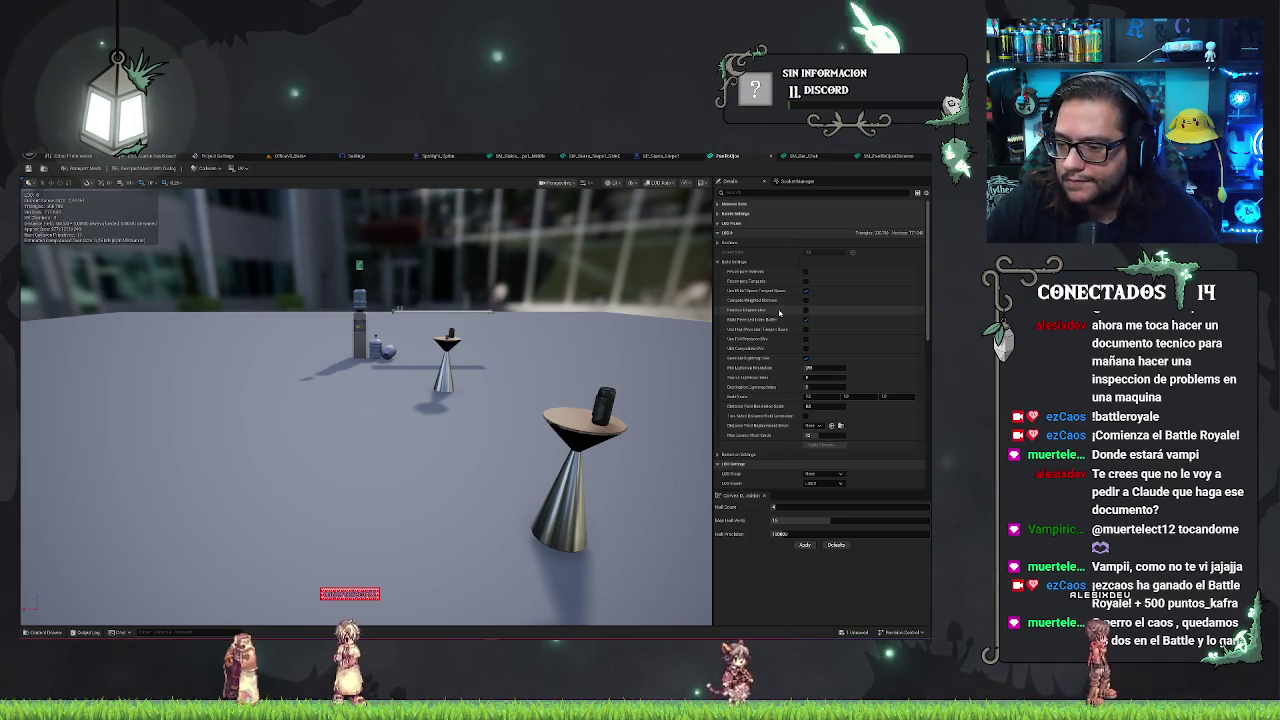
# - Inspect the bar chair's Nanite, Material Slots and Sections, then show the cone-base table's UV layout
pyautogui.click(865, 157)
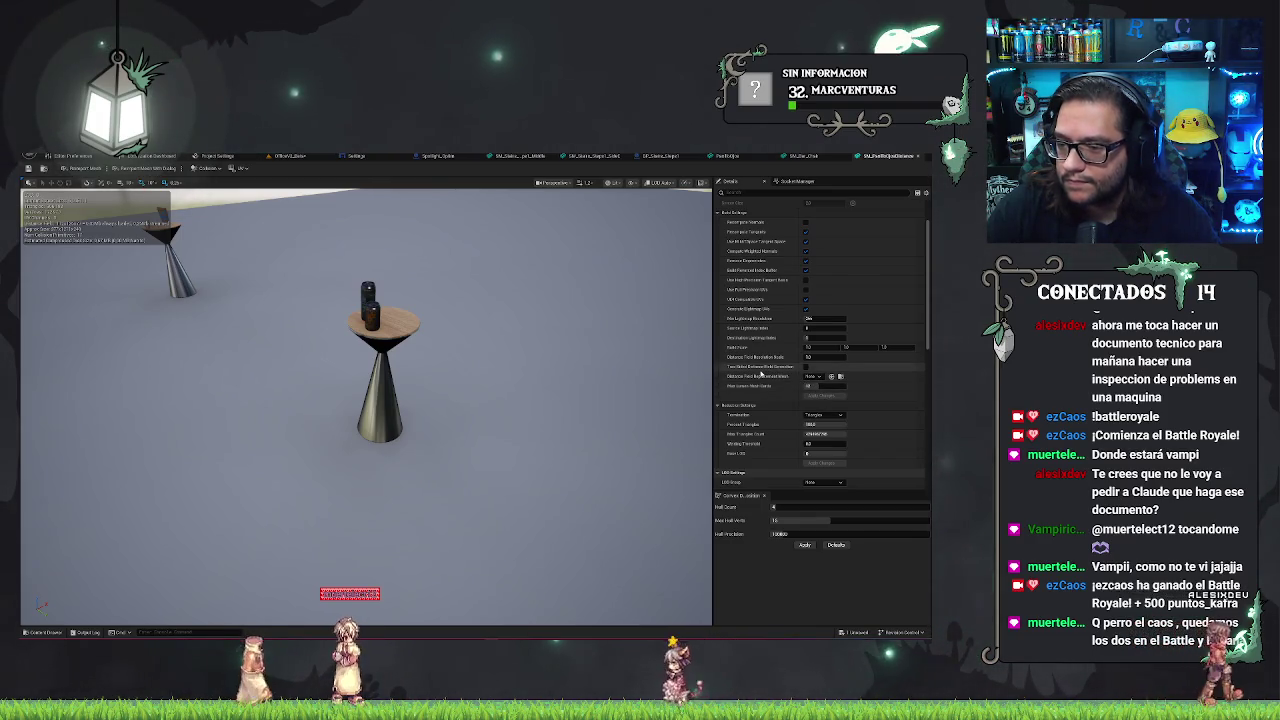
pyautogui.click(803, 157)
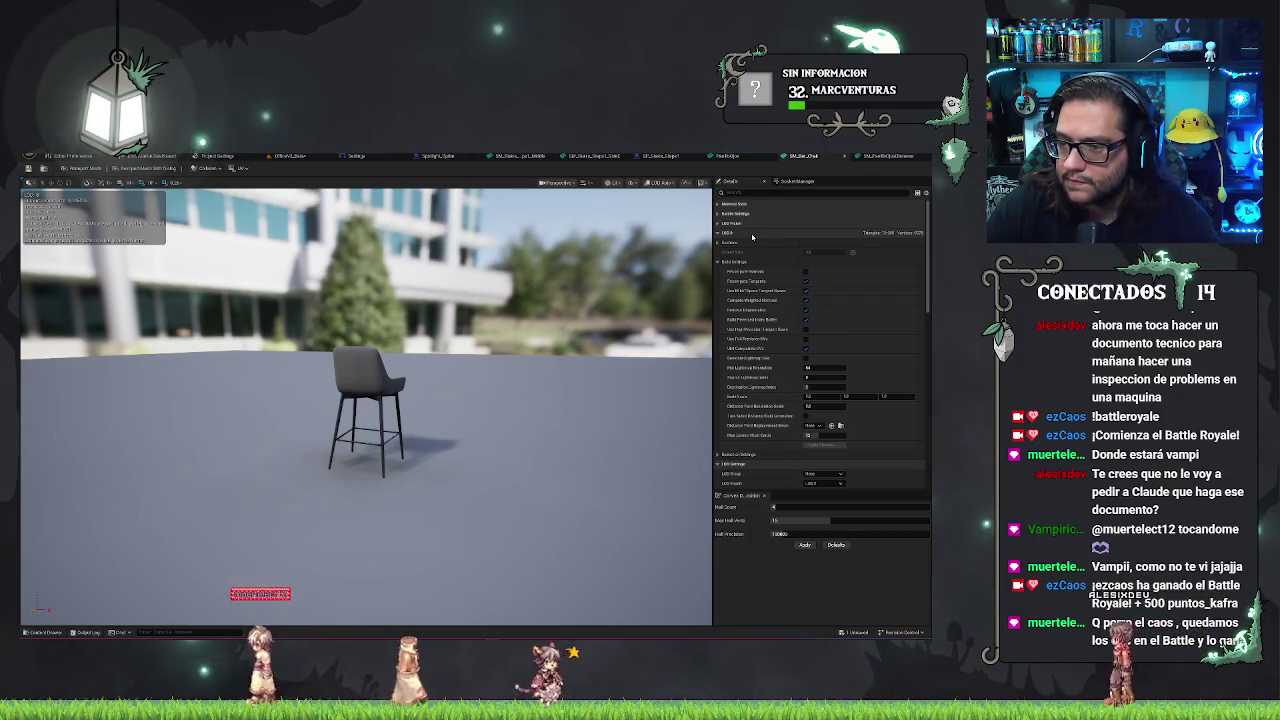
pyautogui.click(718, 216)
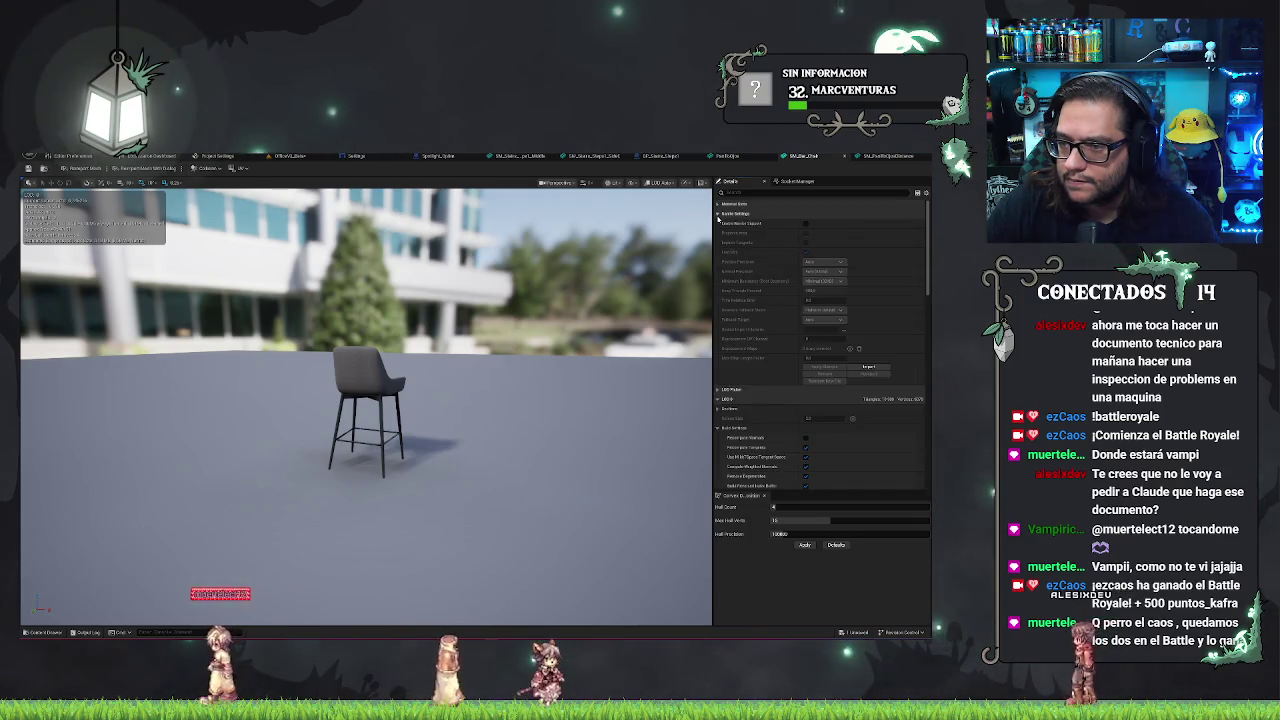
pyautogui.click(718, 215)
pyautogui.click(718, 205)
pyautogui.click(718, 205)
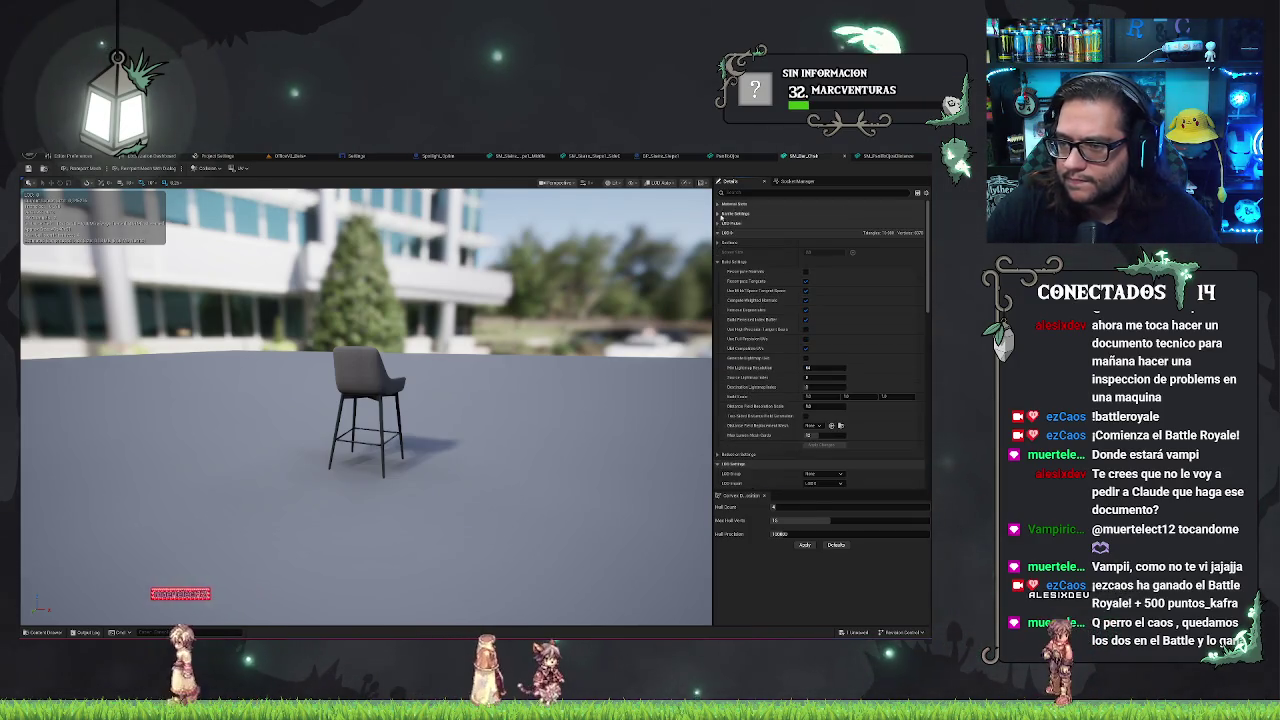
pyautogui.click(720, 242)
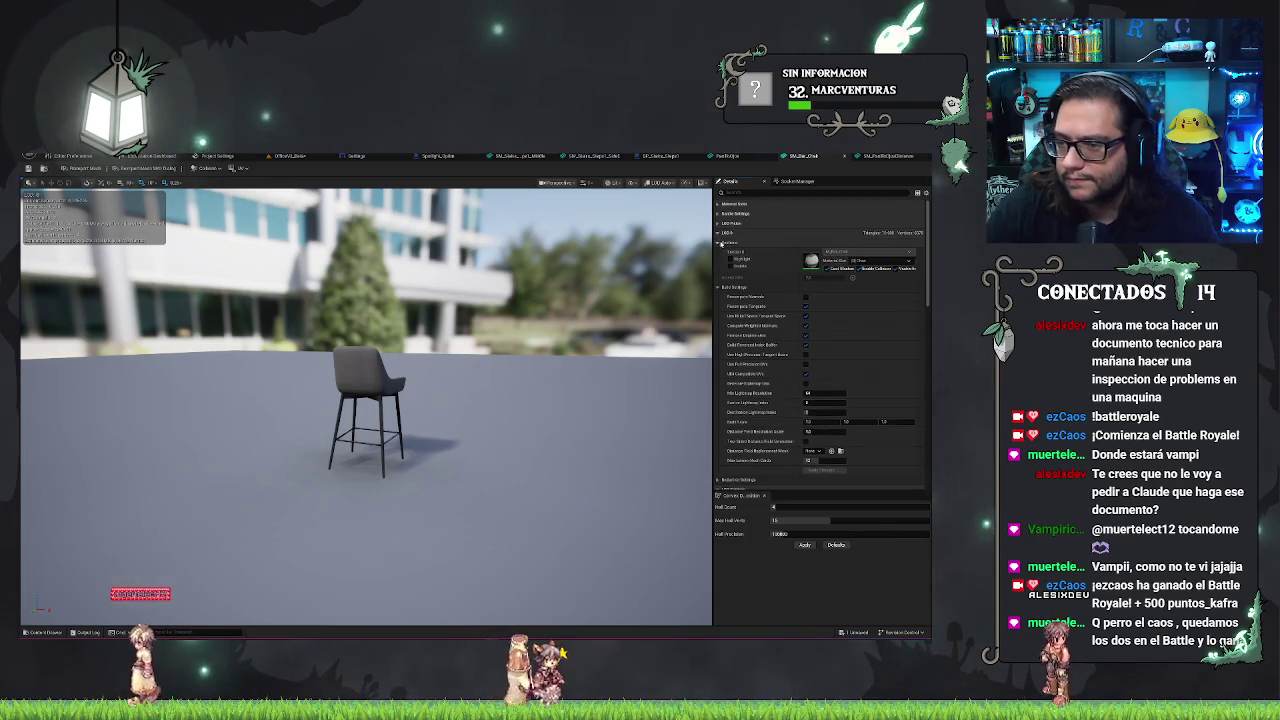
pyautogui.click(720, 243)
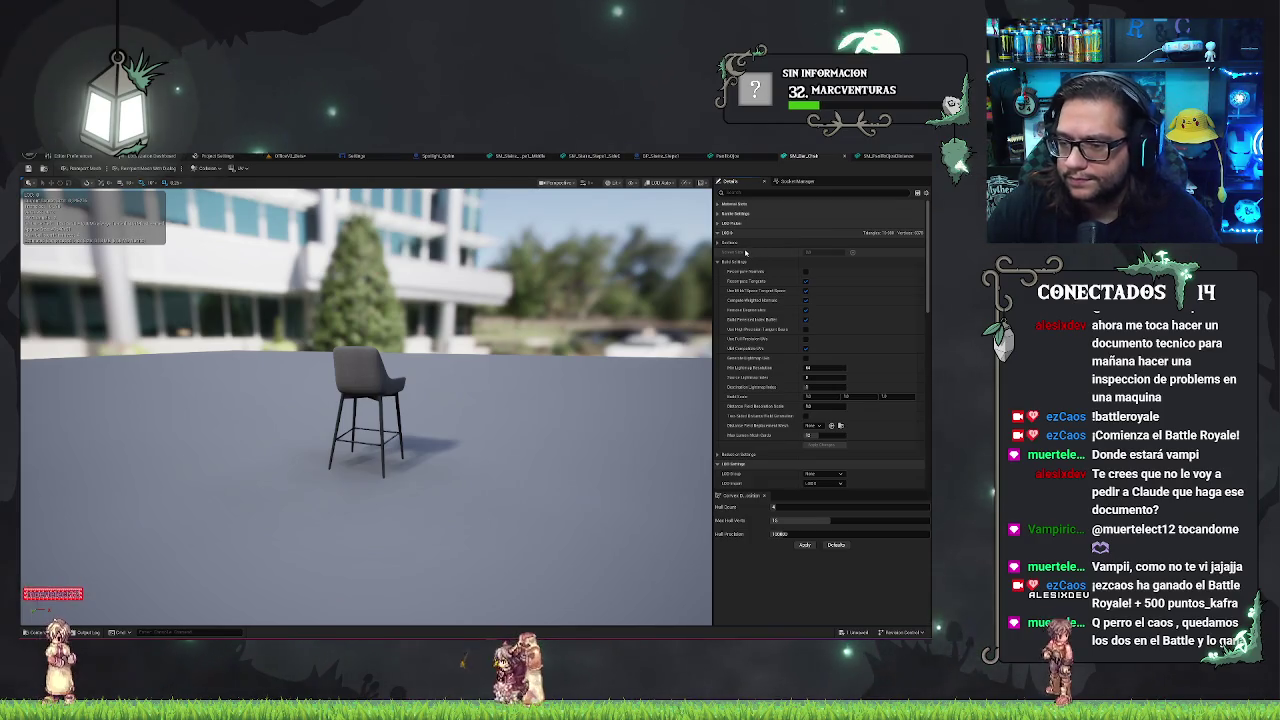
pyautogui.click(867, 157)
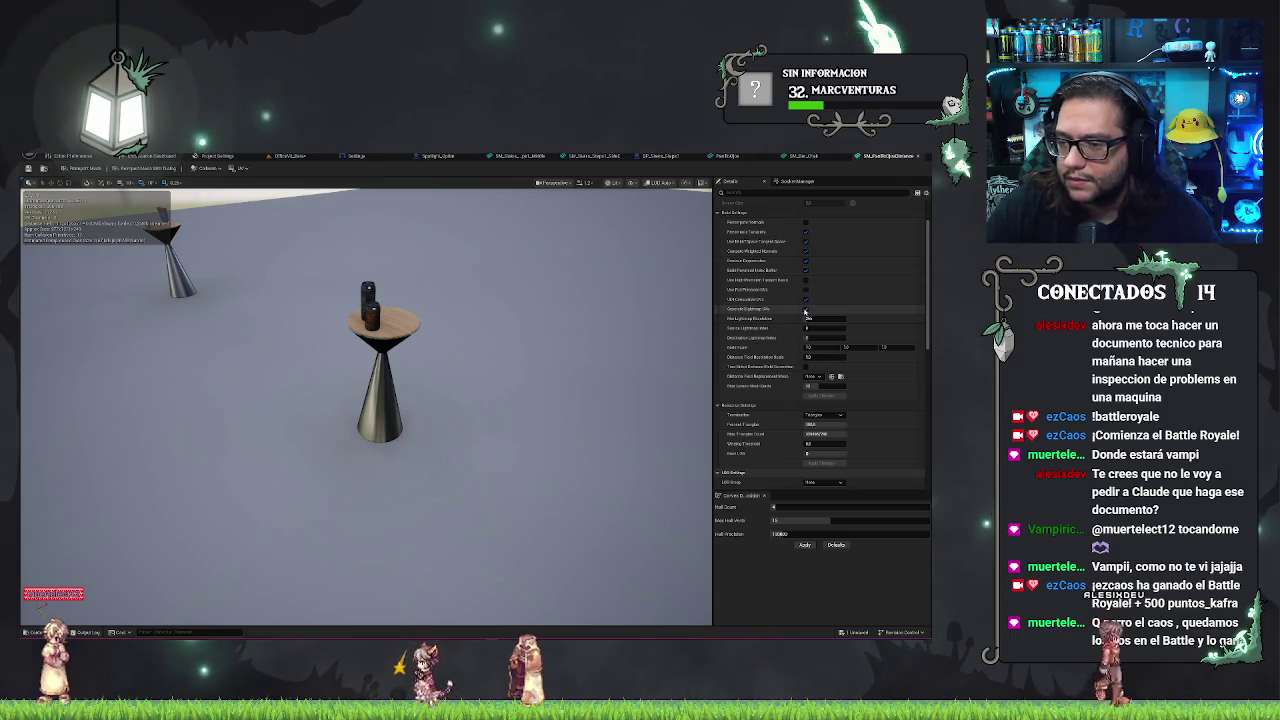
pyautogui.click(242, 168)
pyautogui.click(245, 192)
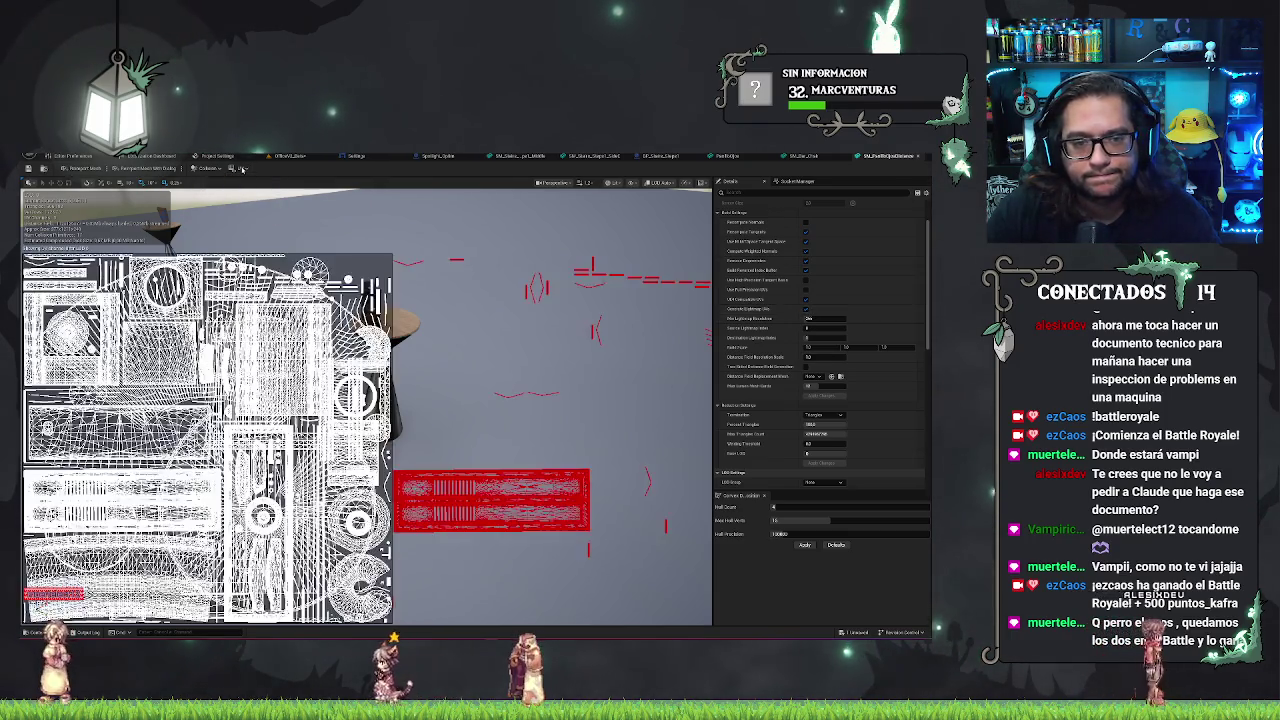
pyautogui.click(242, 168)
pyautogui.click(245, 192)
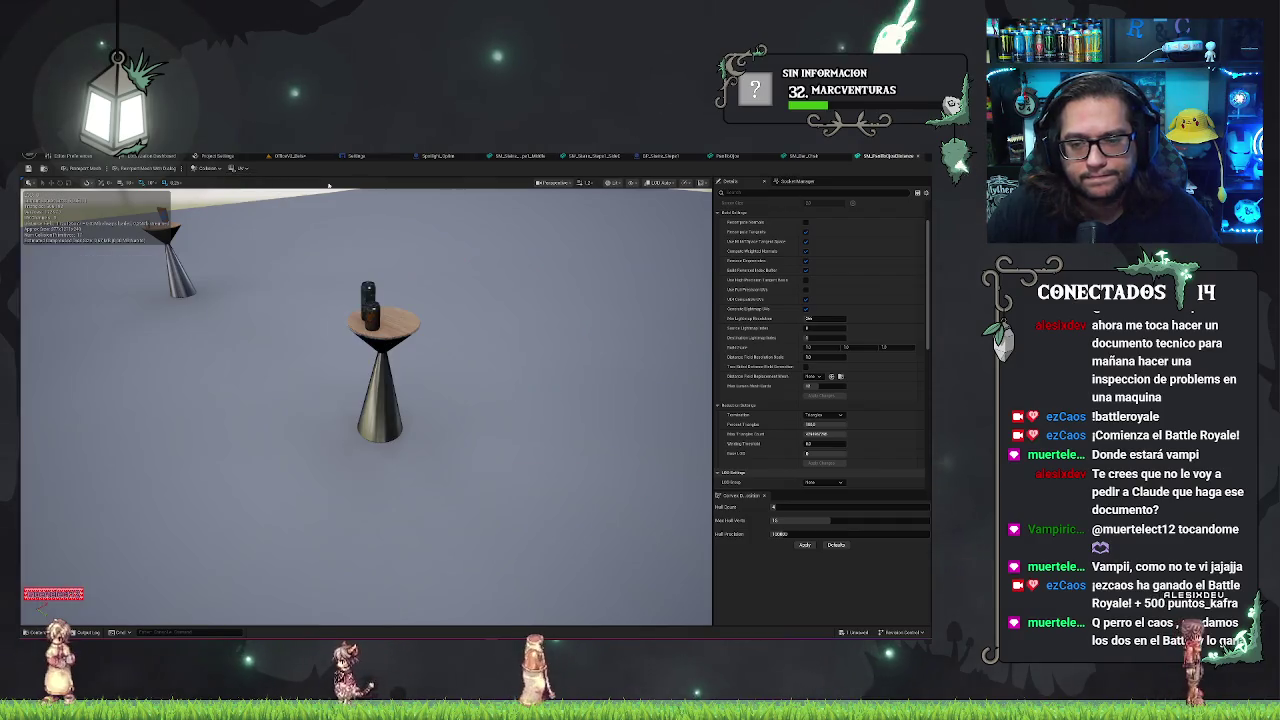
pyautogui.click(806, 309)
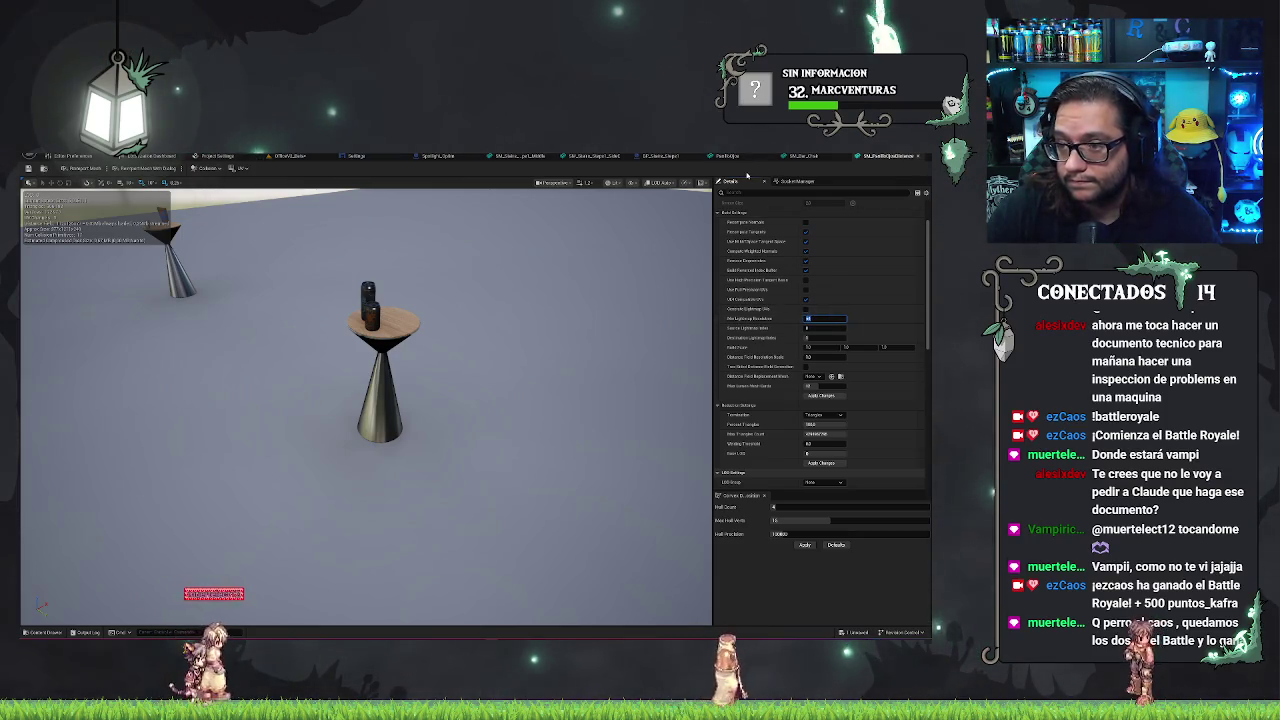
pyautogui.click(806, 157)
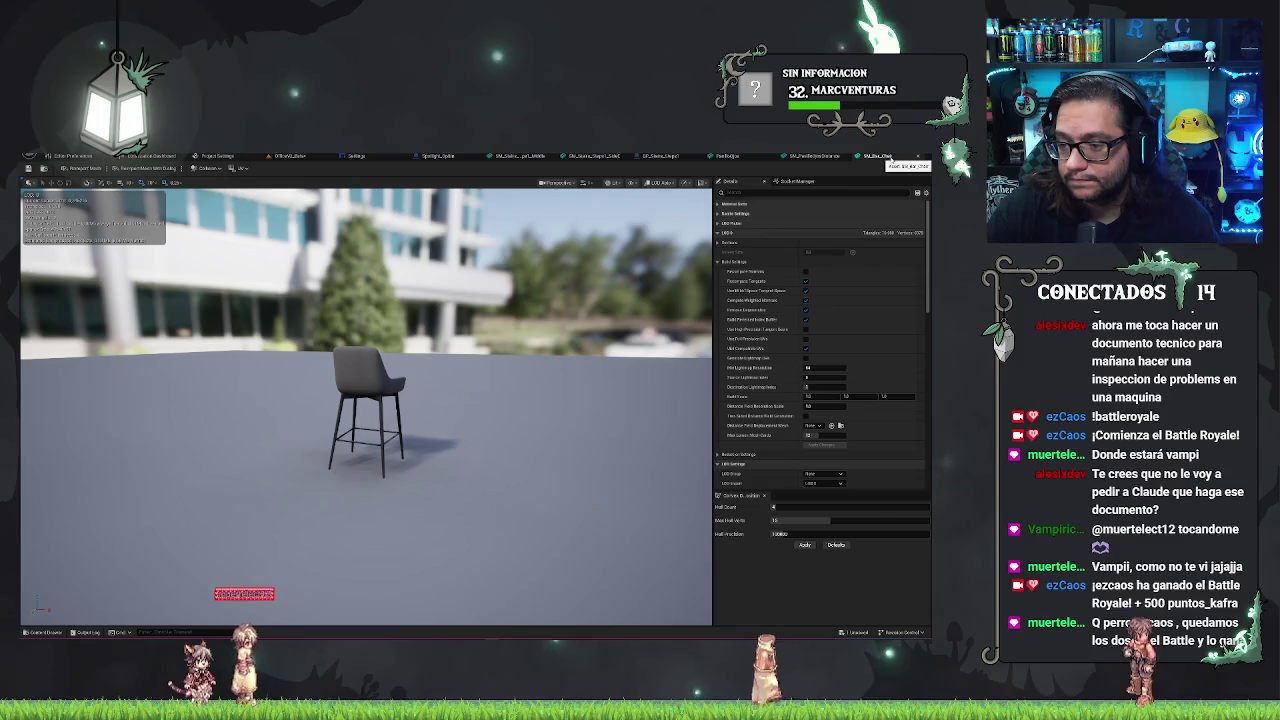
pyautogui.click(834, 157)
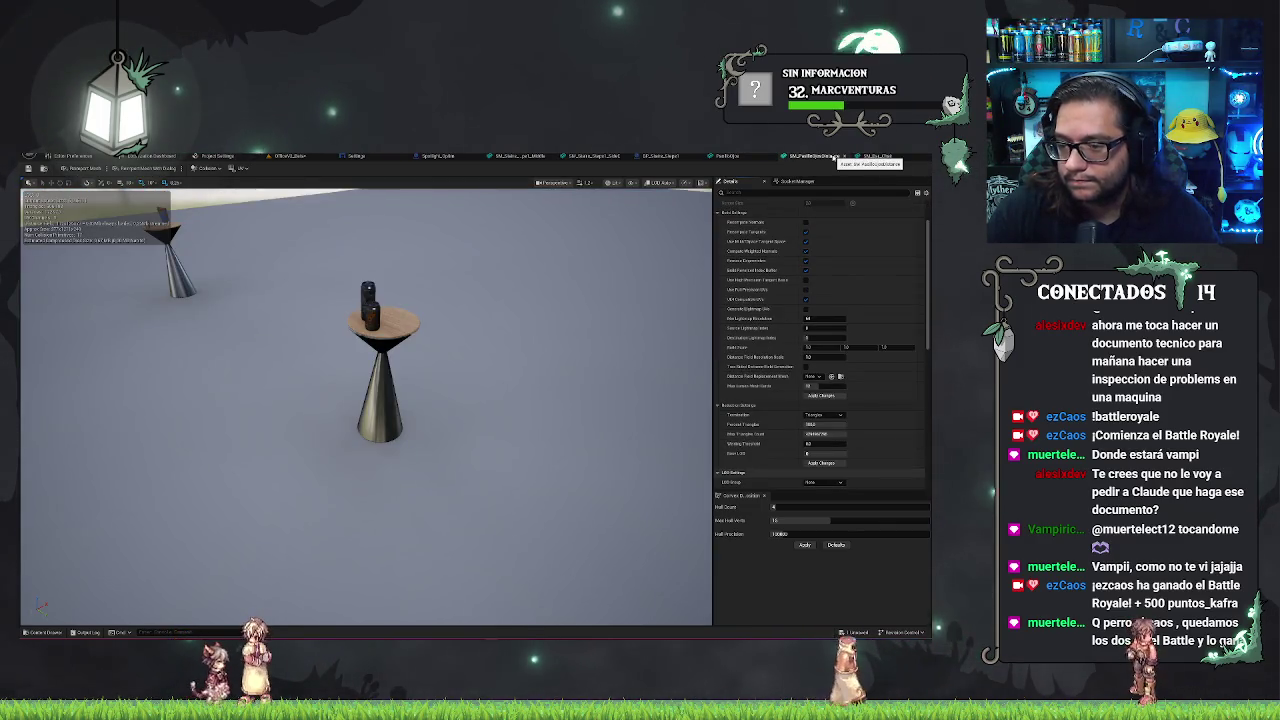
pyautogui.click(874, 157)
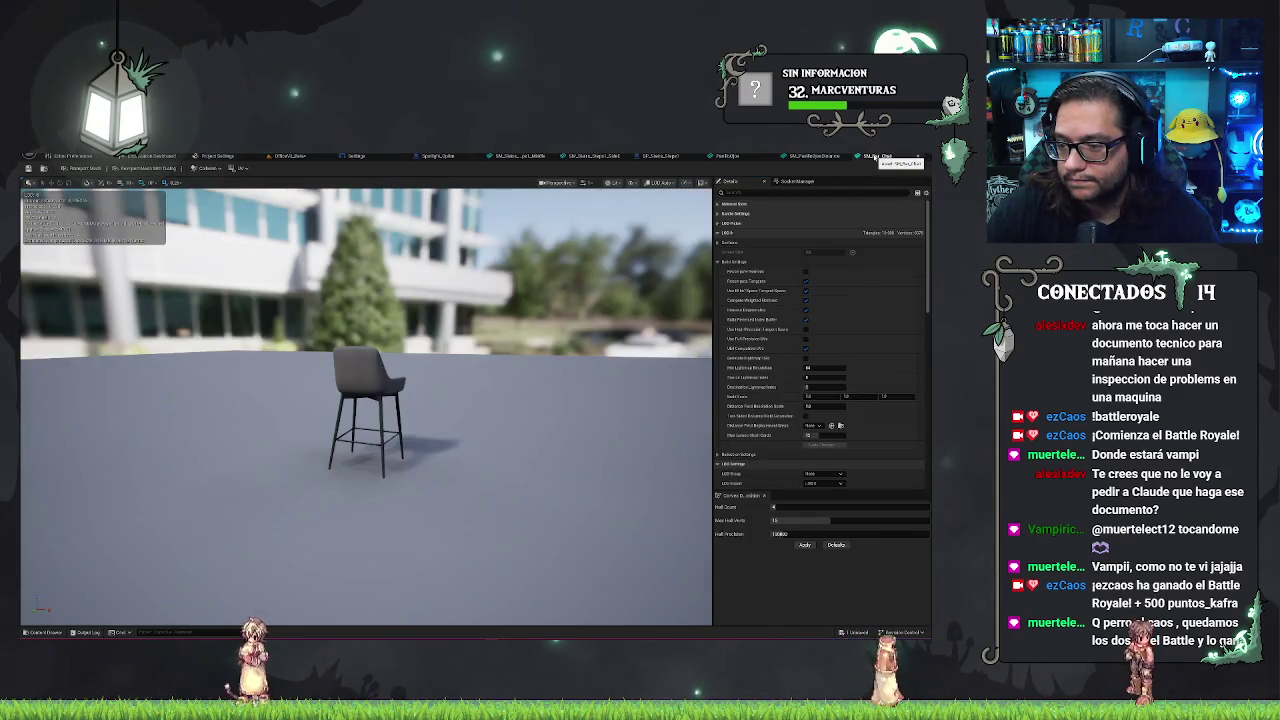
pyautogui.click(833, 158)
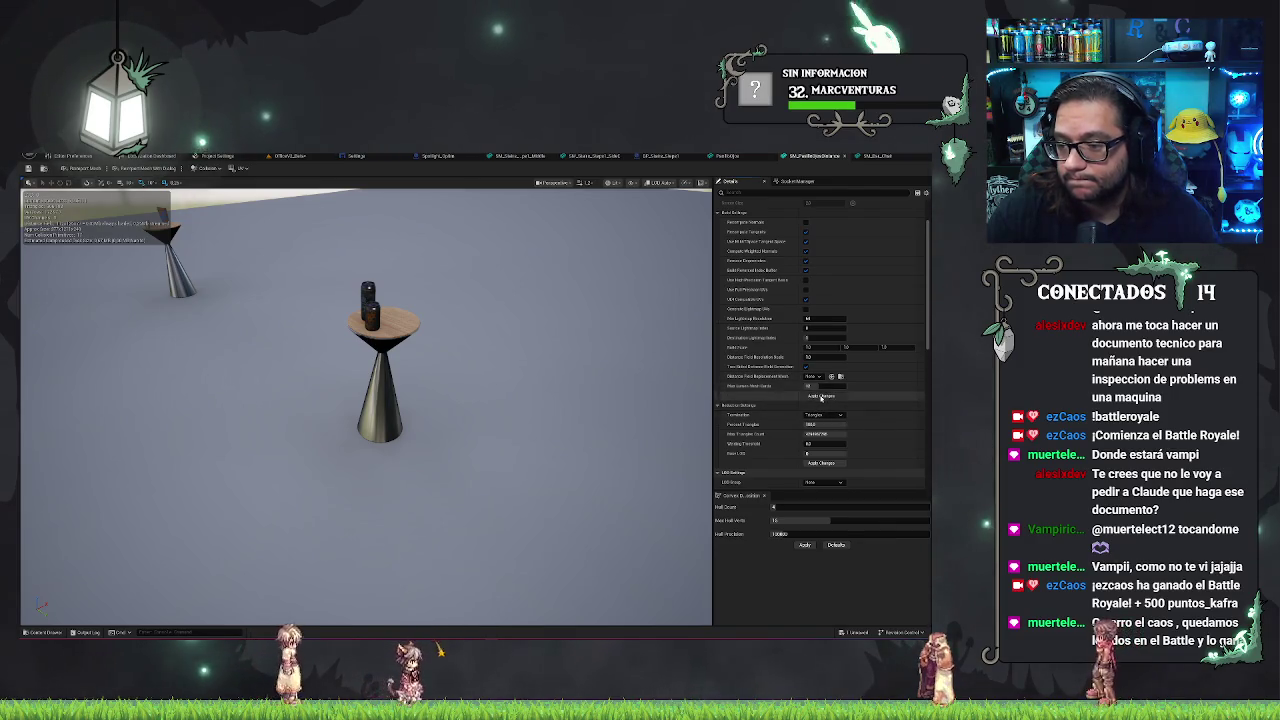
pyautogui.click(286, 157)
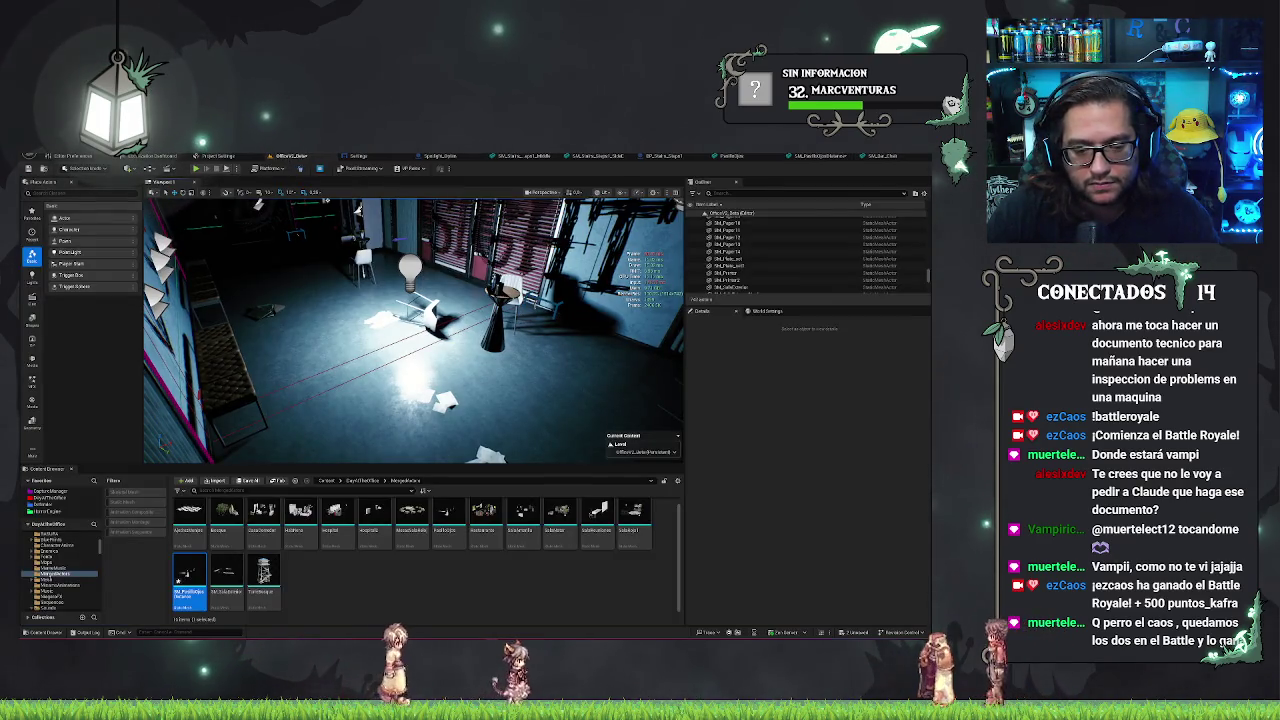
pyautogui.rightClick(353, 288)
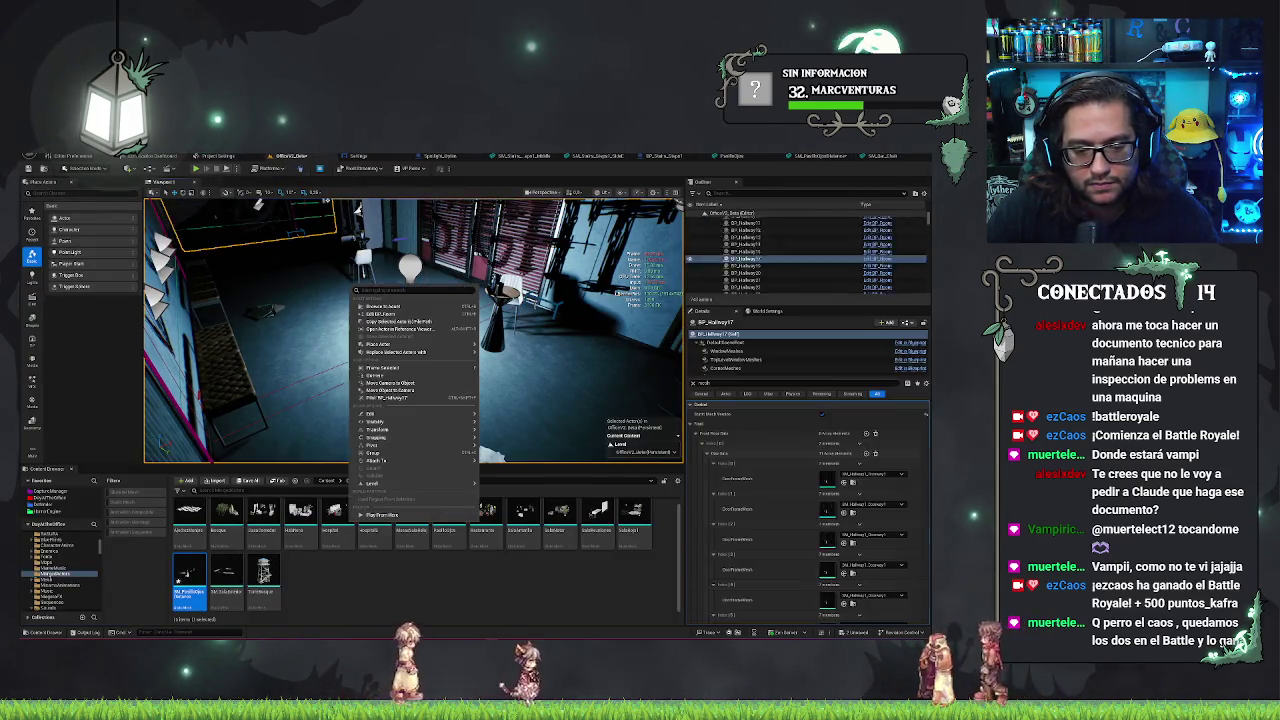
pyautogui.click(577, 346)
pyautogui.moveTo(584, 349); pyautogui.dragTo(545, 305)
pyautogui.moveTo(580, 354); pyautogui.dragTo(606, 182)
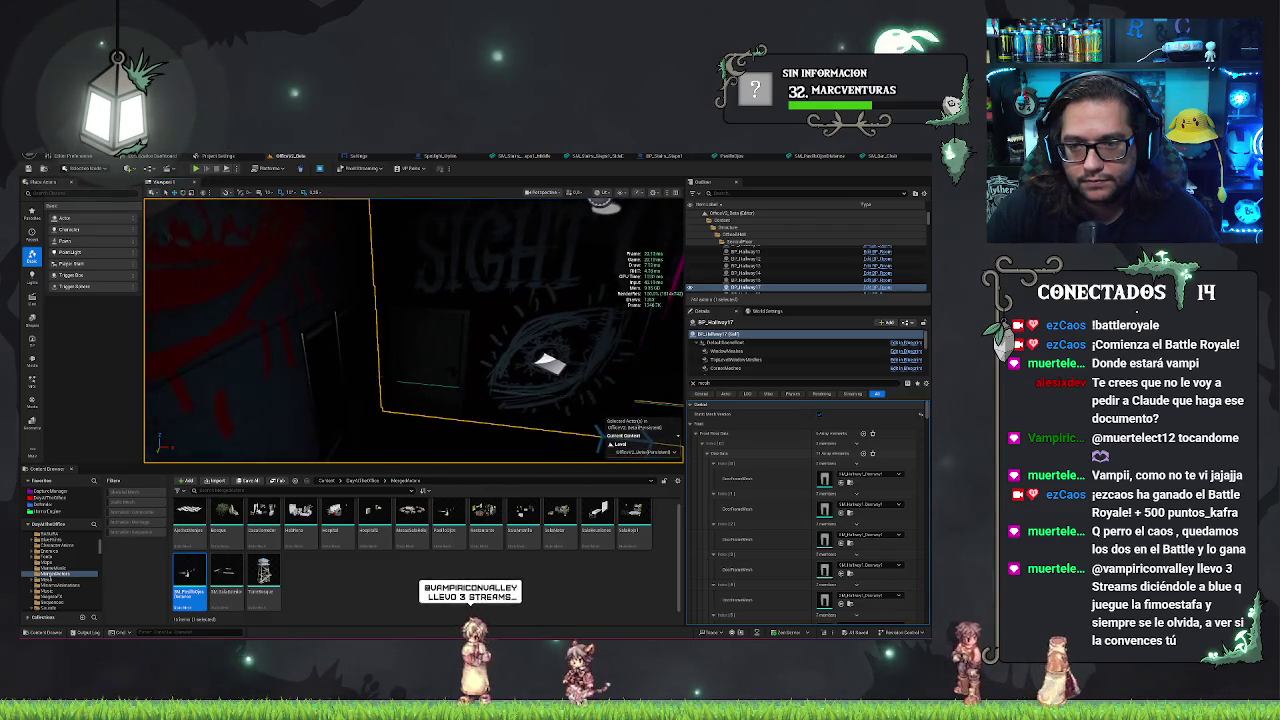
pyautogui.click(603, 193)
pyautogui.click(615, 210)
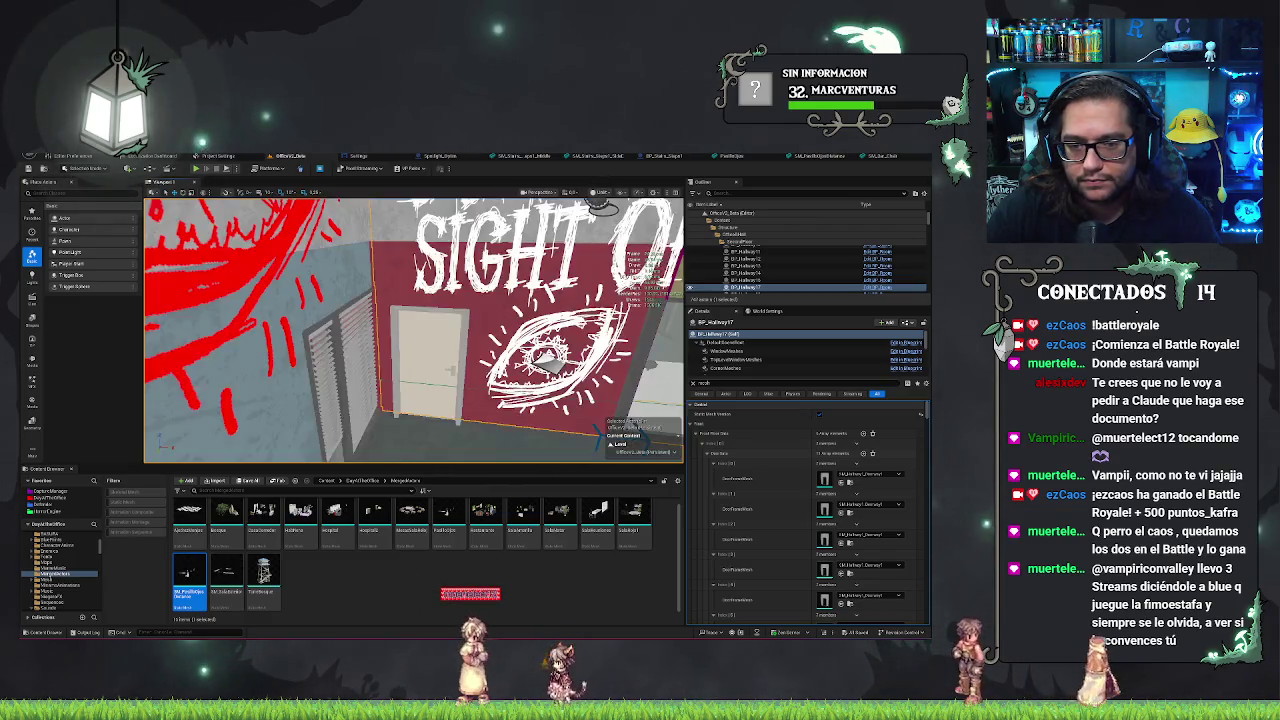
pyautogui.moveTo(413, 330)
pyautogui.mouseDown()
pyautogui.moveTo(500, 360)
pyautogui.moveTo(470, 350)
pyautogui.moveTo(522, 305)
pyautogui.mouseUp()
pyautogui.hotkey('alt', '5')
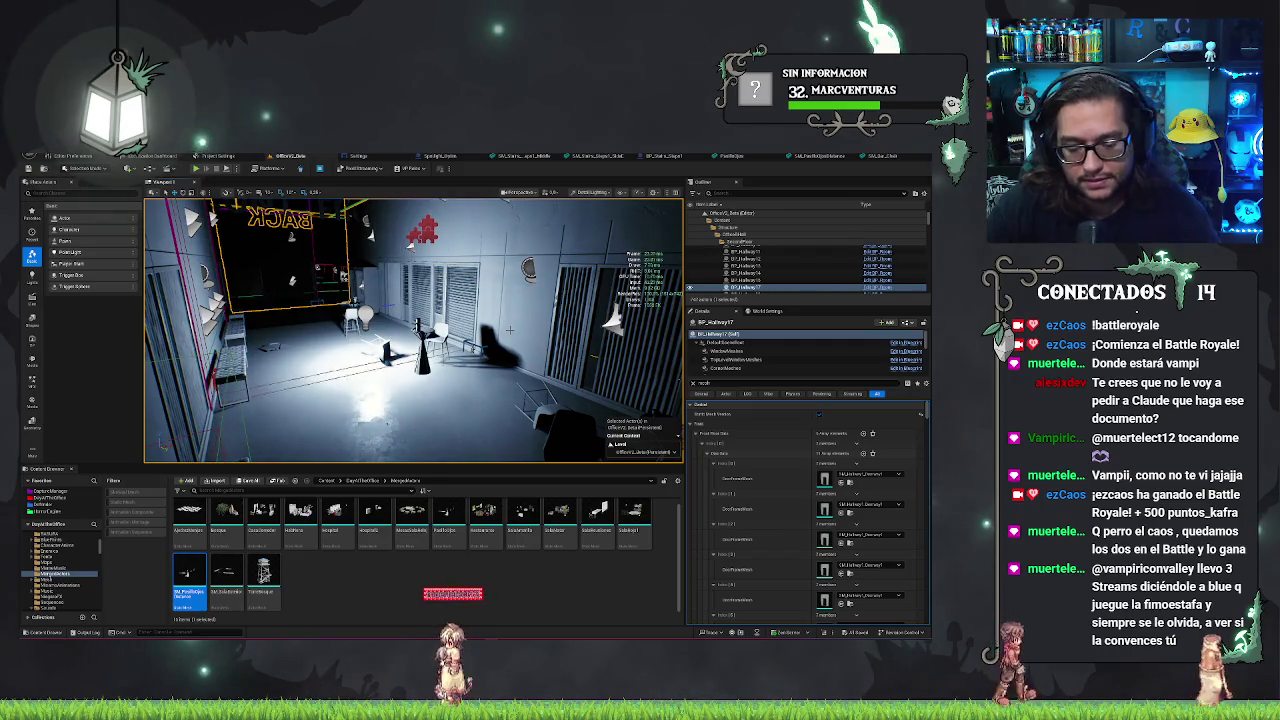
pyautogui.hotkey('alt', '4')
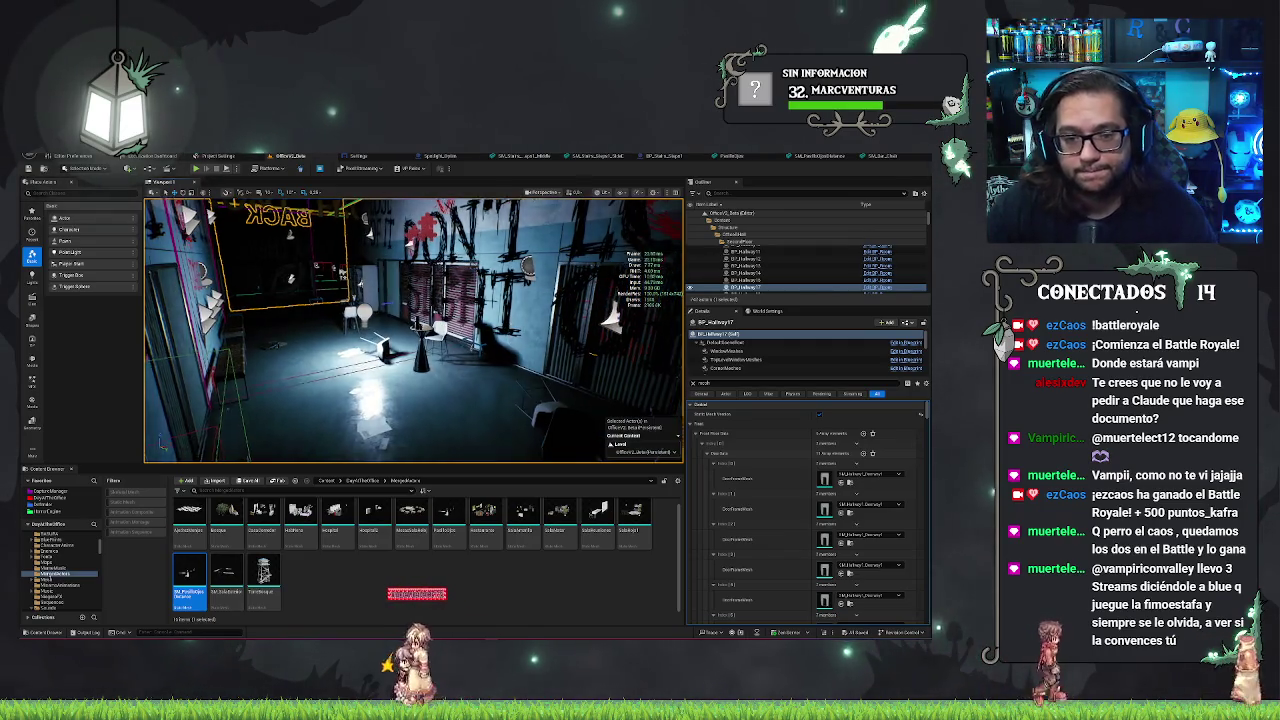
pyautogui.click(740, 272)
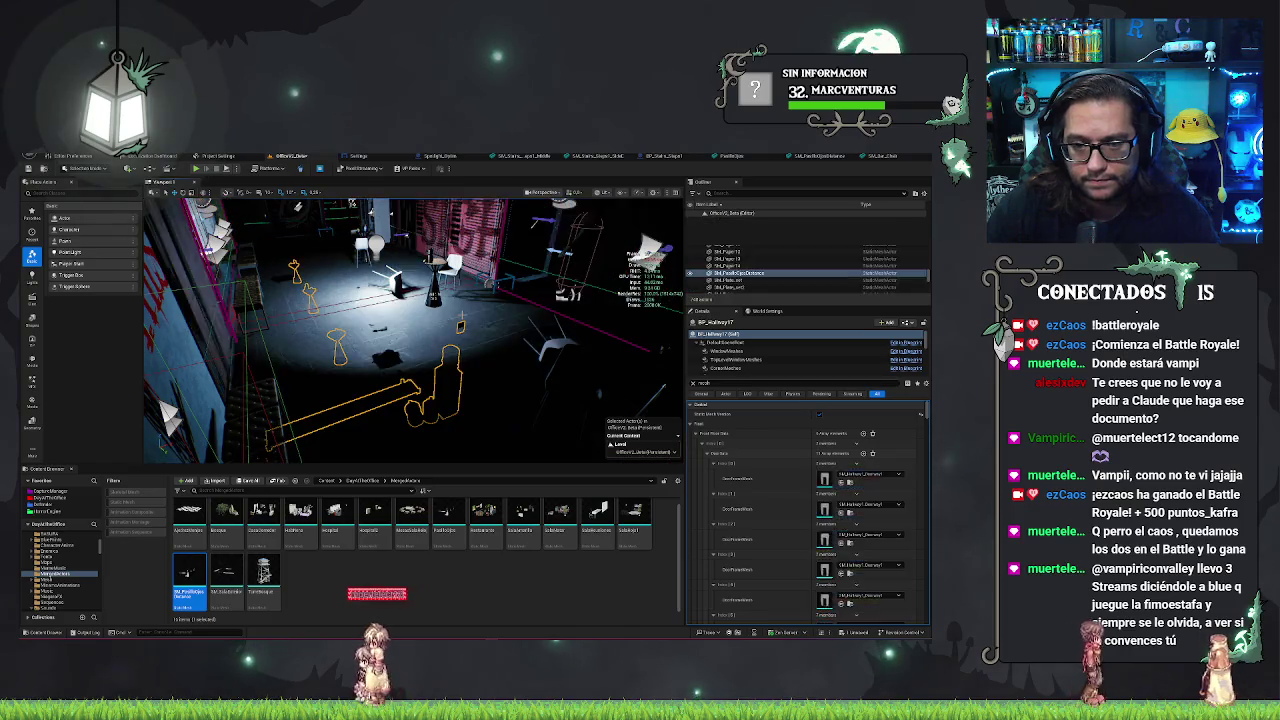
pyautogui.doubleClick(740, 272)
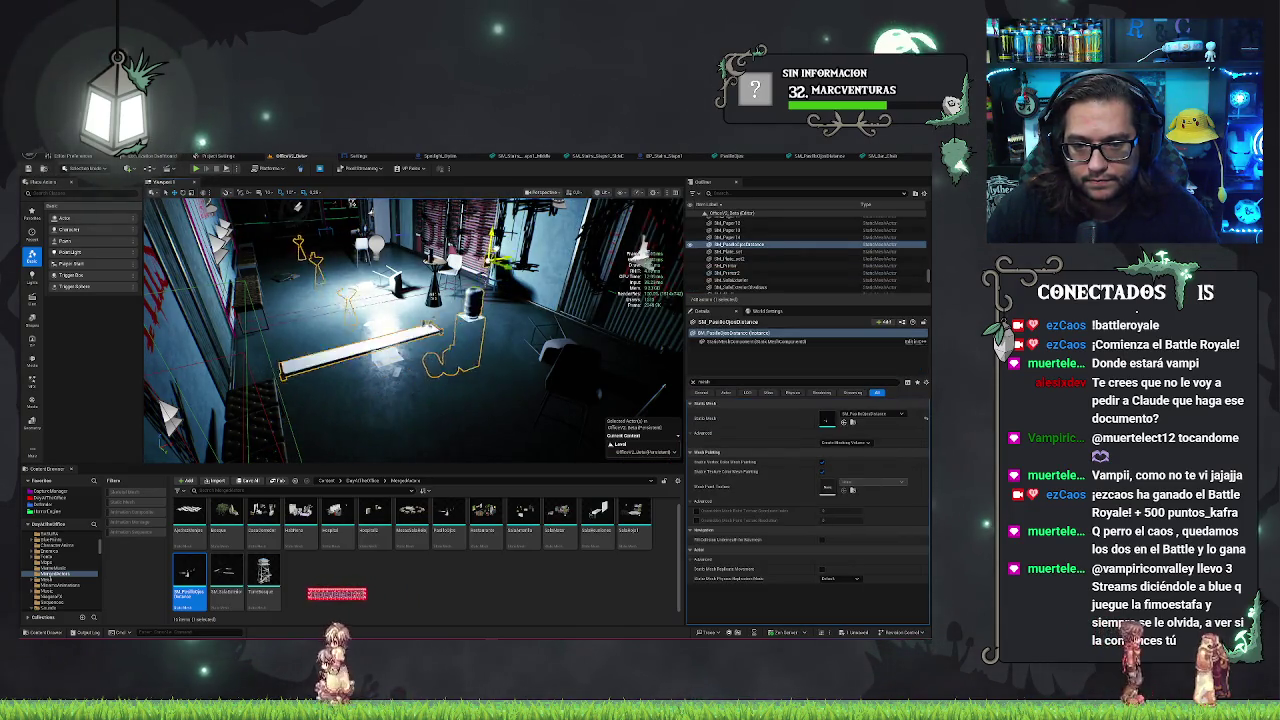
pyautogui.moveTo(420, 330); pyautogui.dragTo(300, 330)
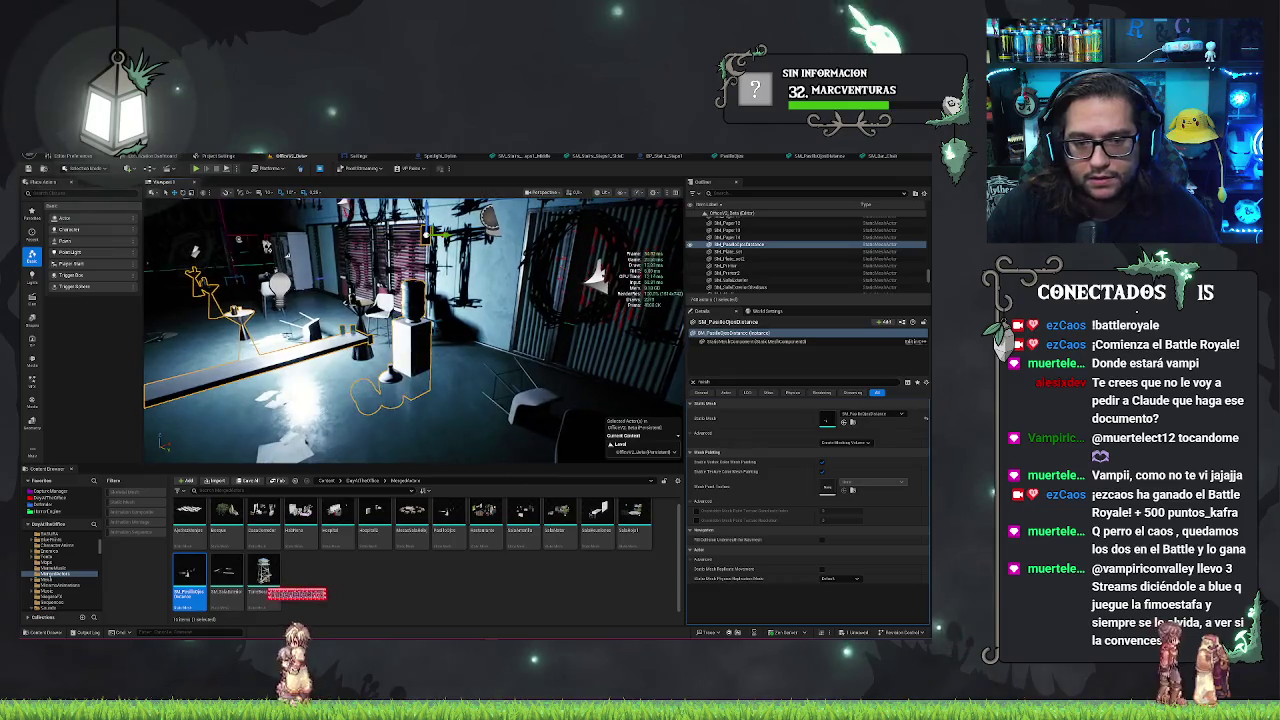
pyautogui.click(352, 318)
pyautogui.moveTo(520, 260); pyautogui.dragTo(594, 207)
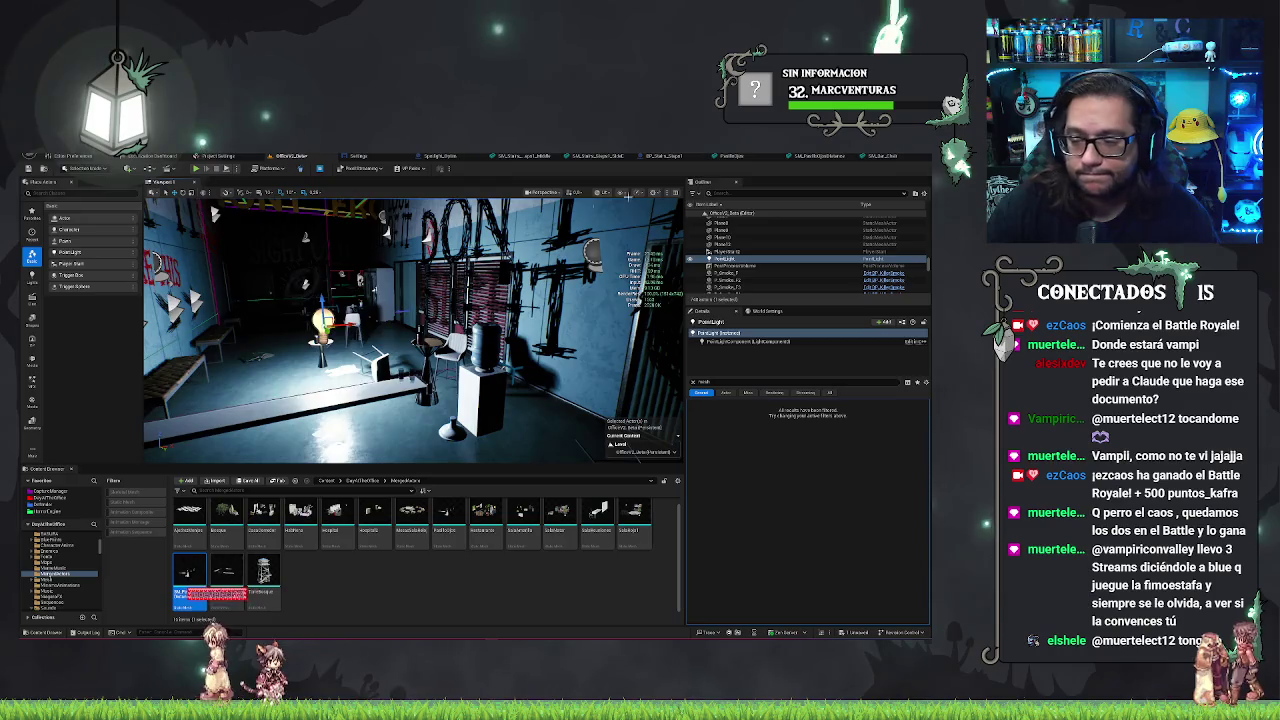
pyautogui.click(497, 387)
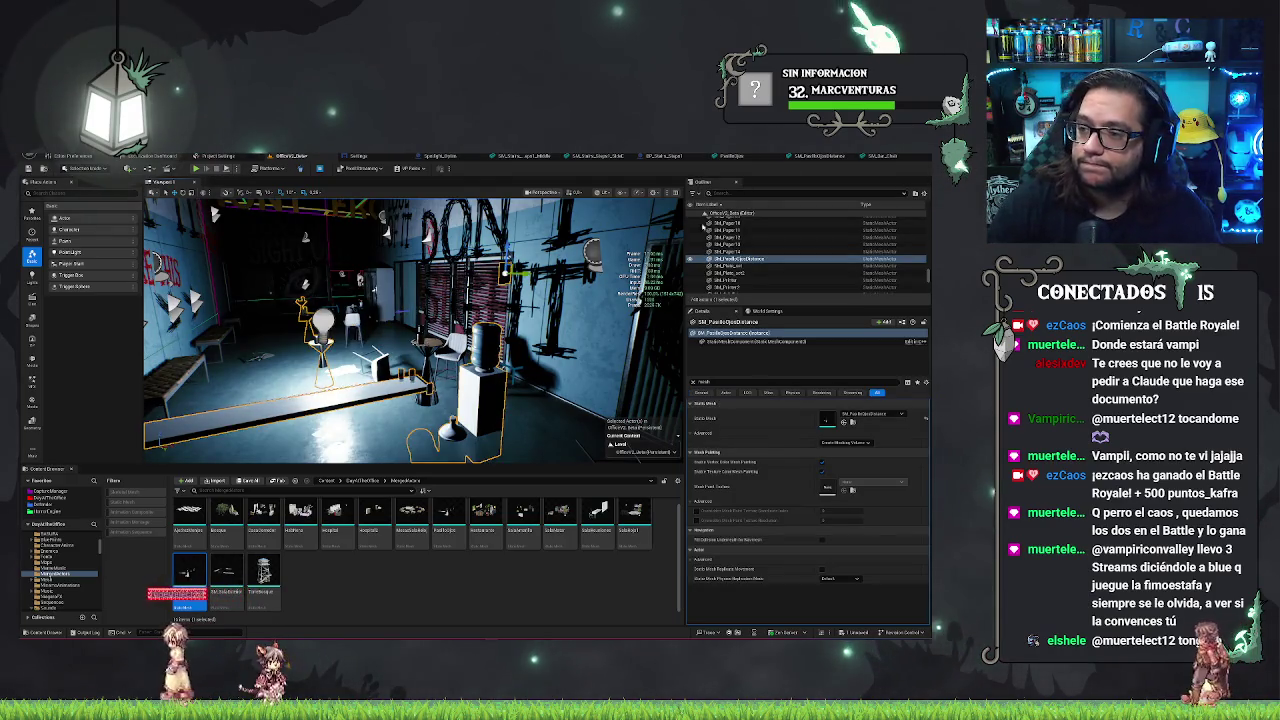
pyautogui.click(825, 156)
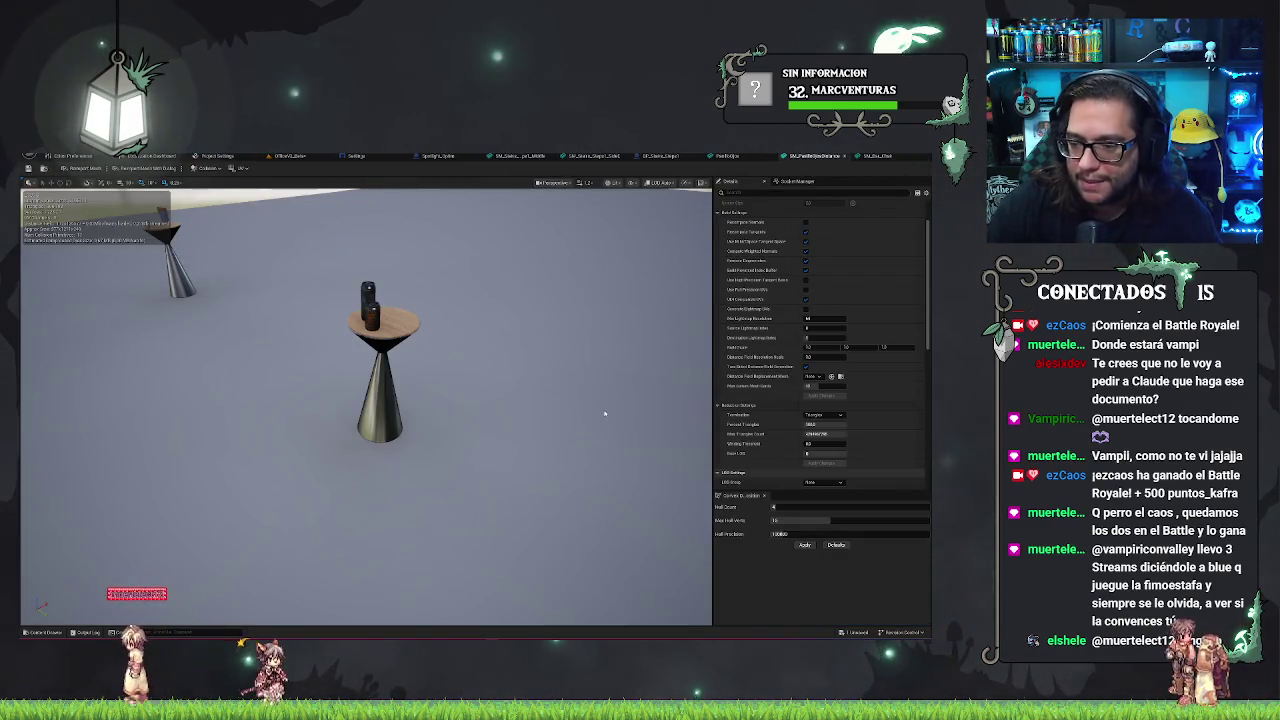
pyautogui.scroll(-1, 772, 432)
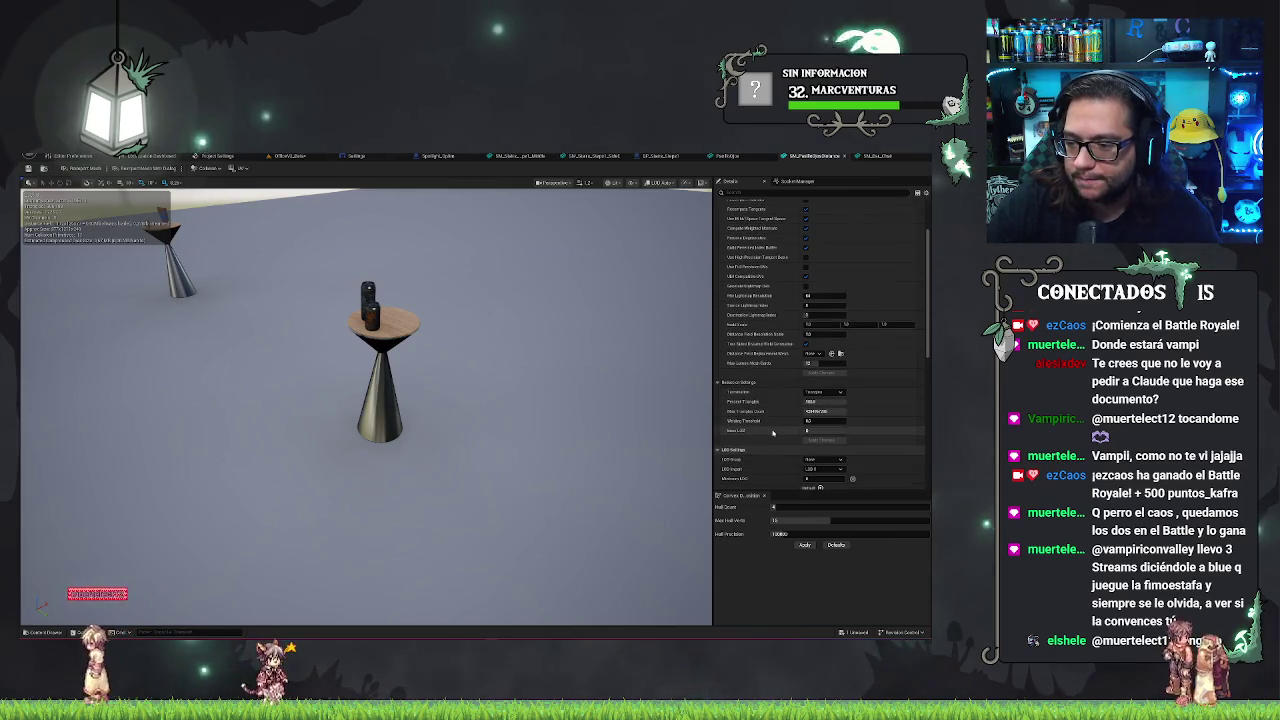
pyautogui.scroll(-2, 772, 432)
pyautogui.scroll(-1, 773, 434)
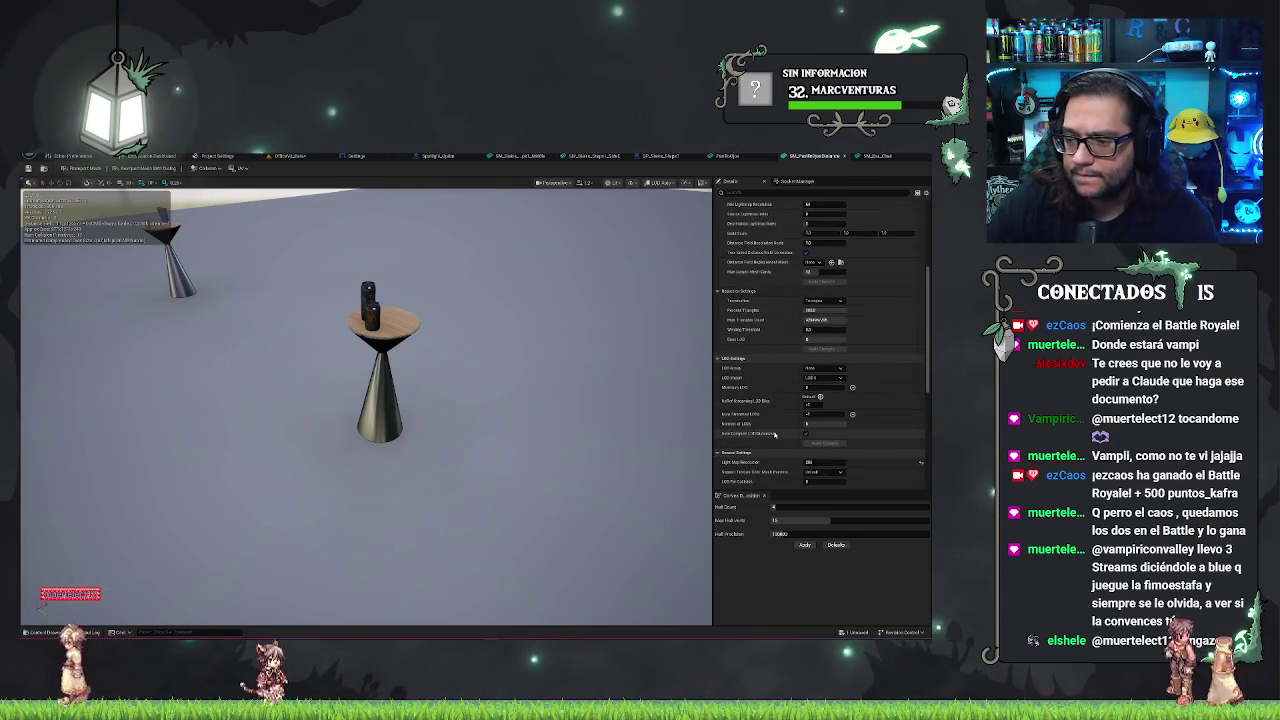
pyautogui.scroll(-1, 774, 434)
pyautogui.scroll(-1, 774, 435)
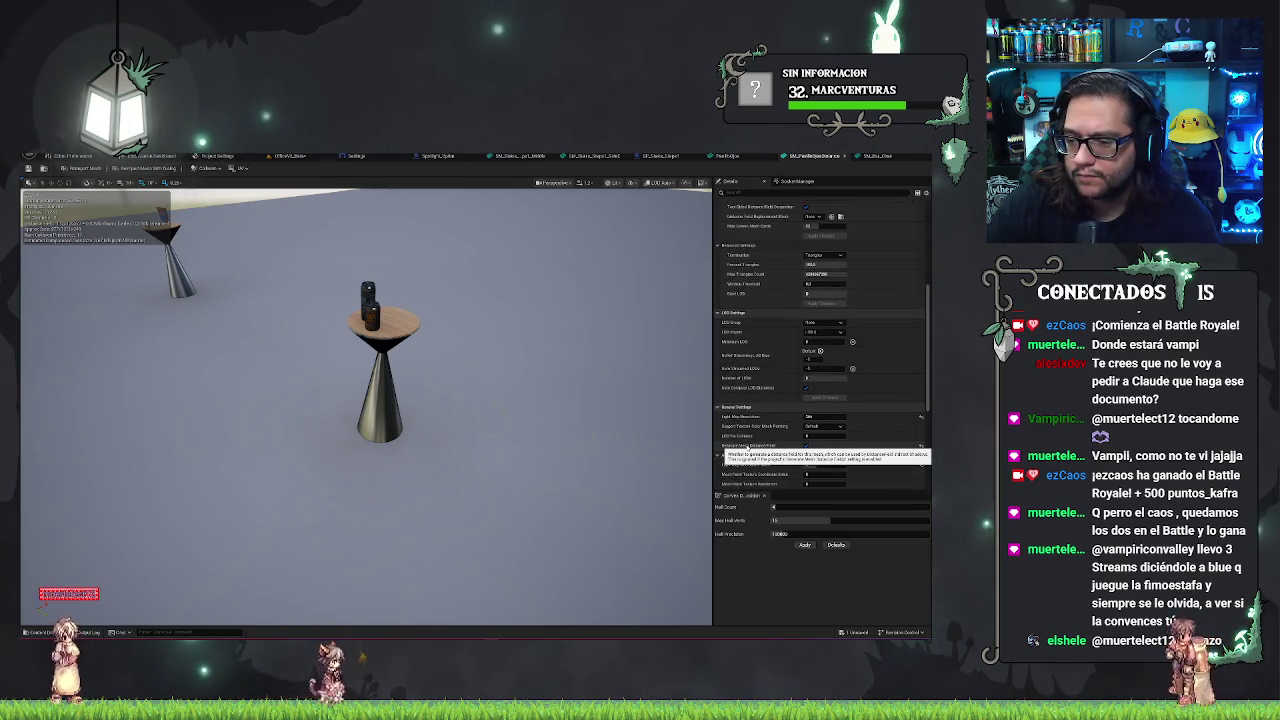
pyautogui.click(877, 157)
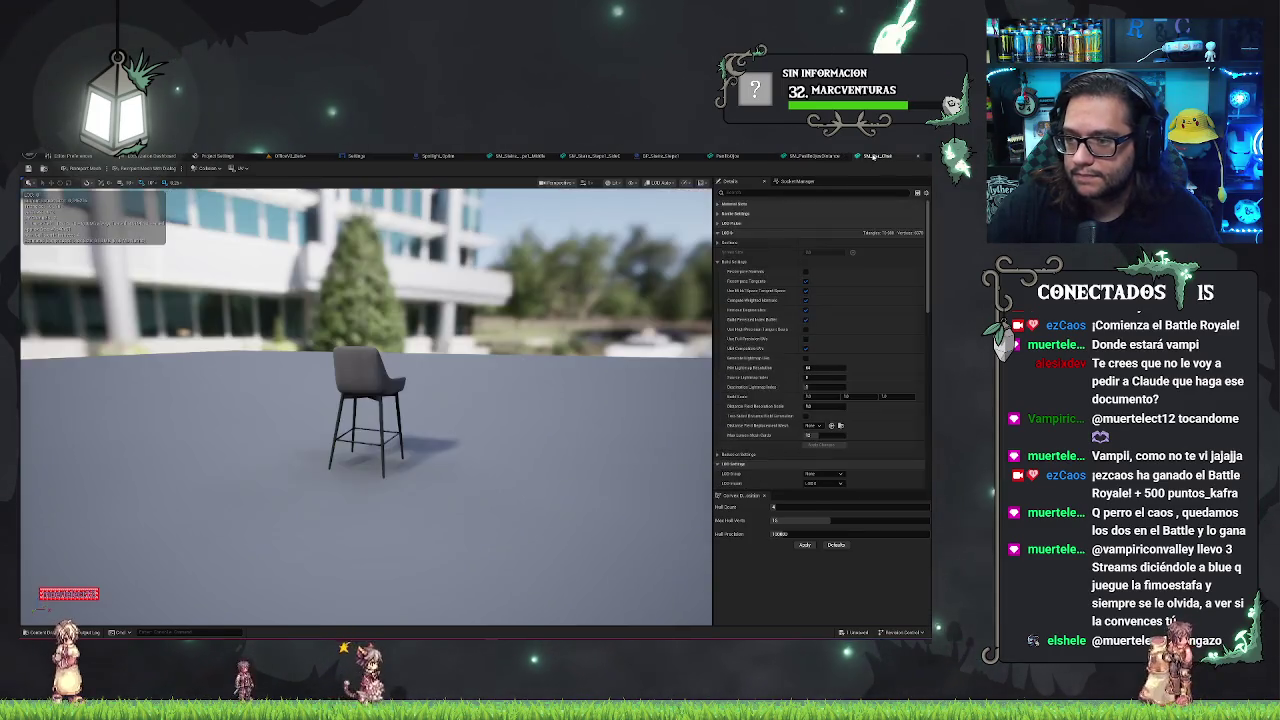
pyautogui.scroll(-10, 728, 370)
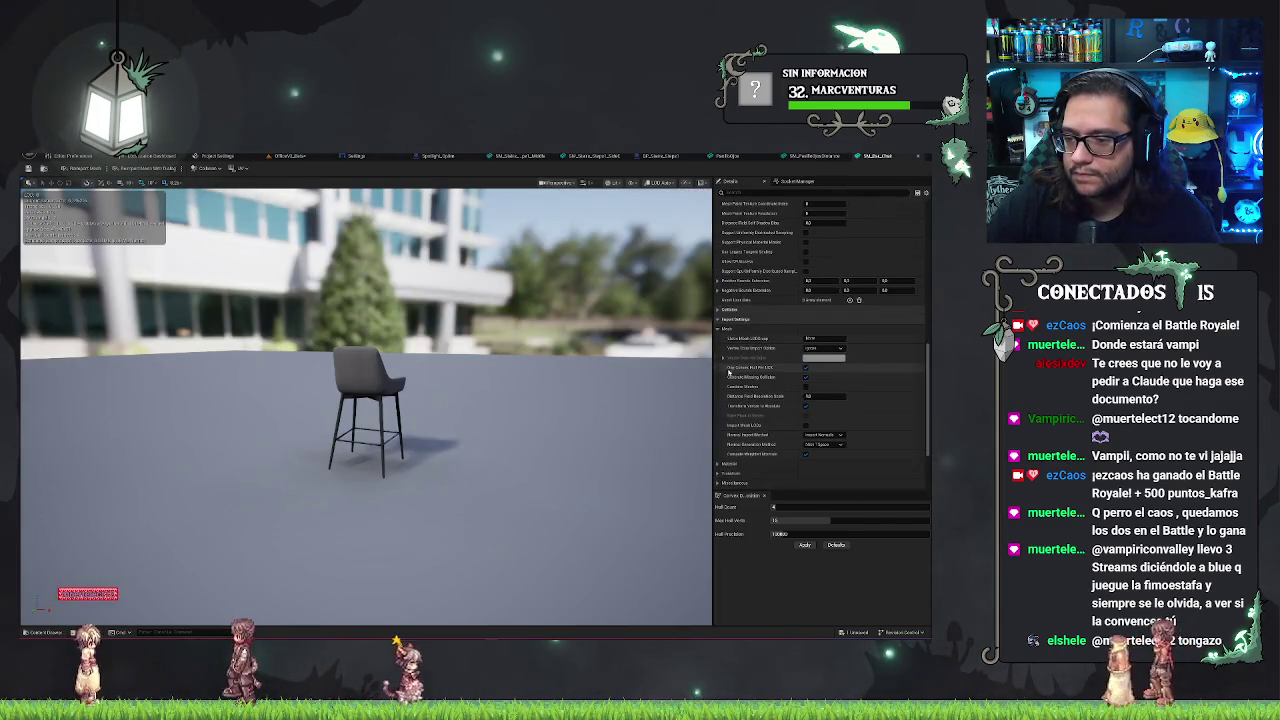
pyautogui.scroll(3, 740, 373)
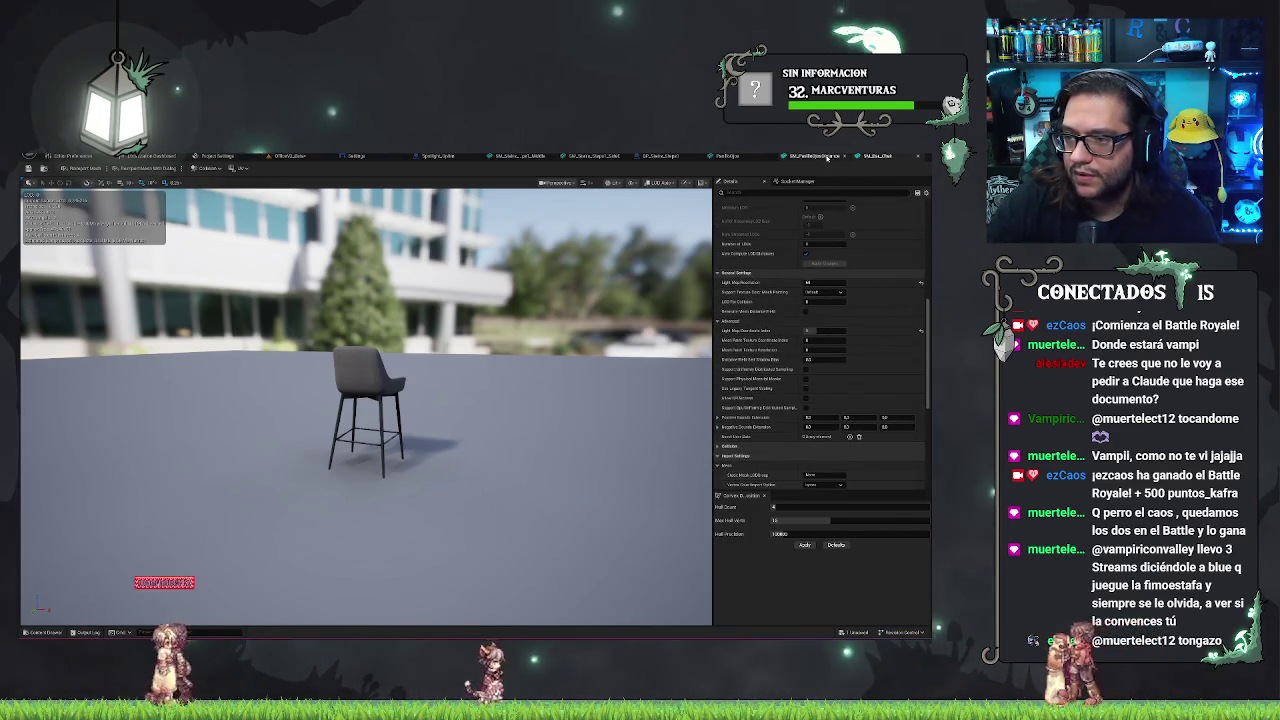
pyautogui.click(826, 157)
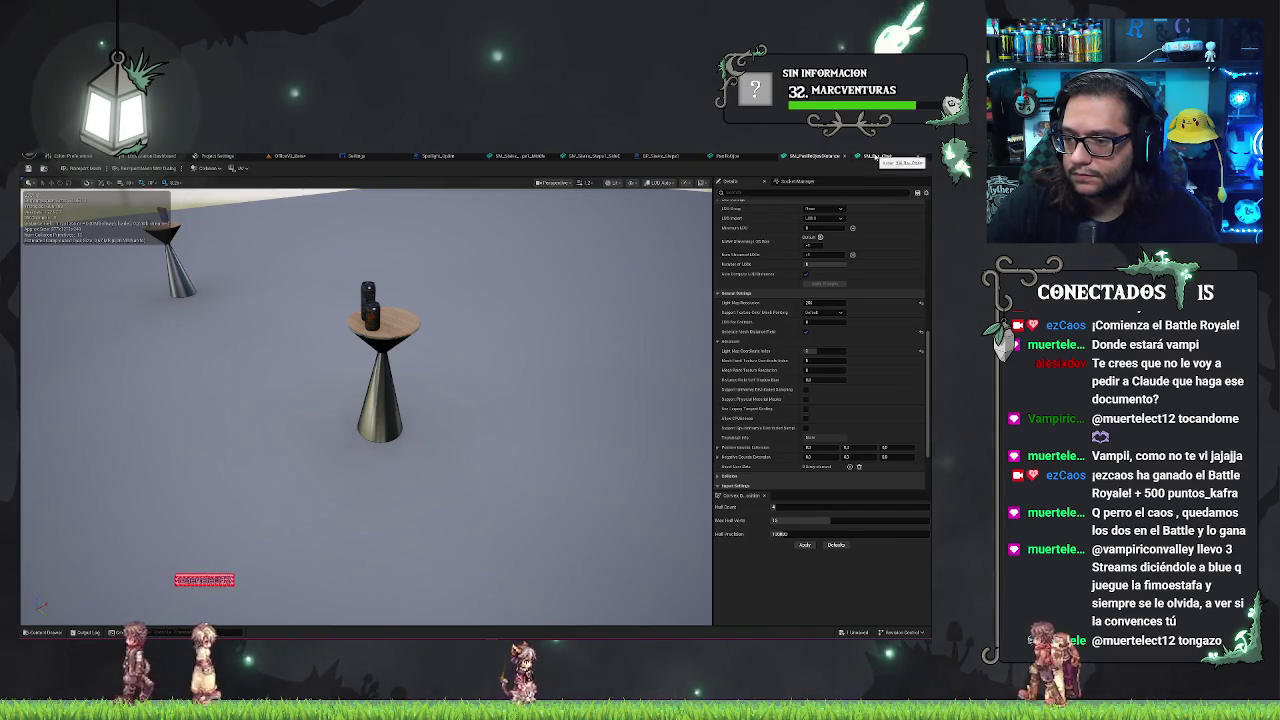
pyautogui.click(876, 157)
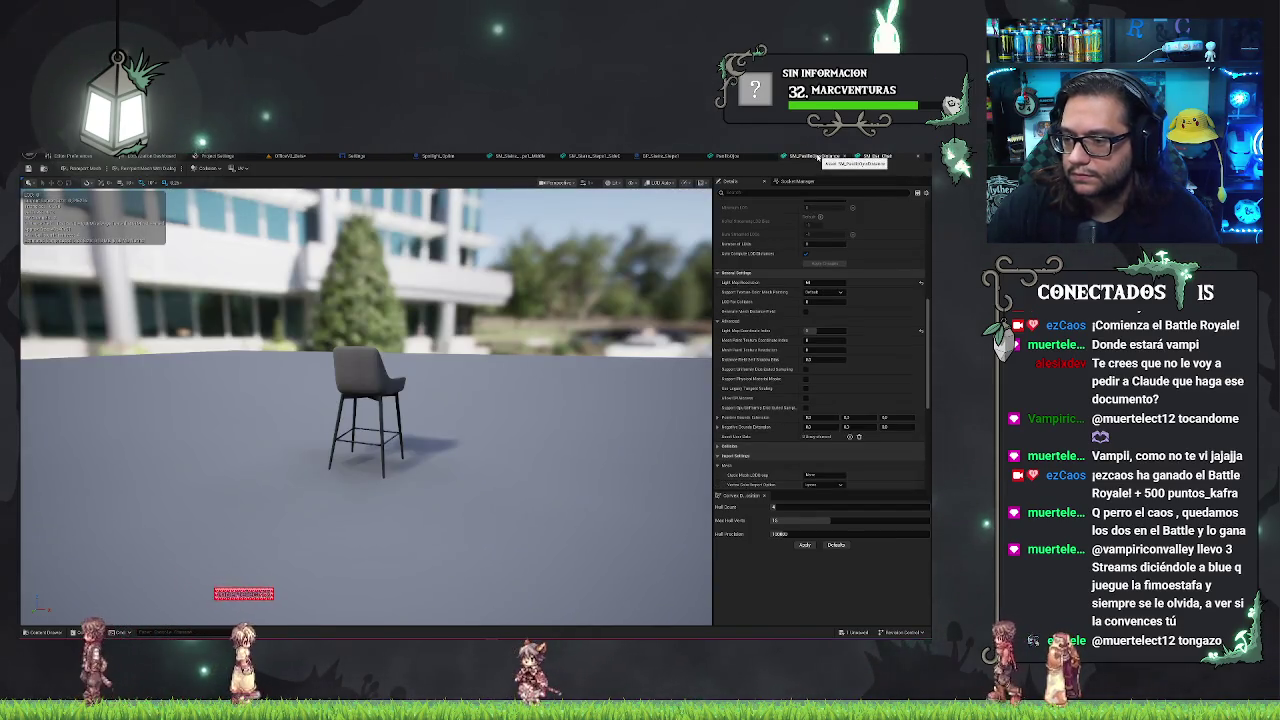
pyautogui.click(819, 157)
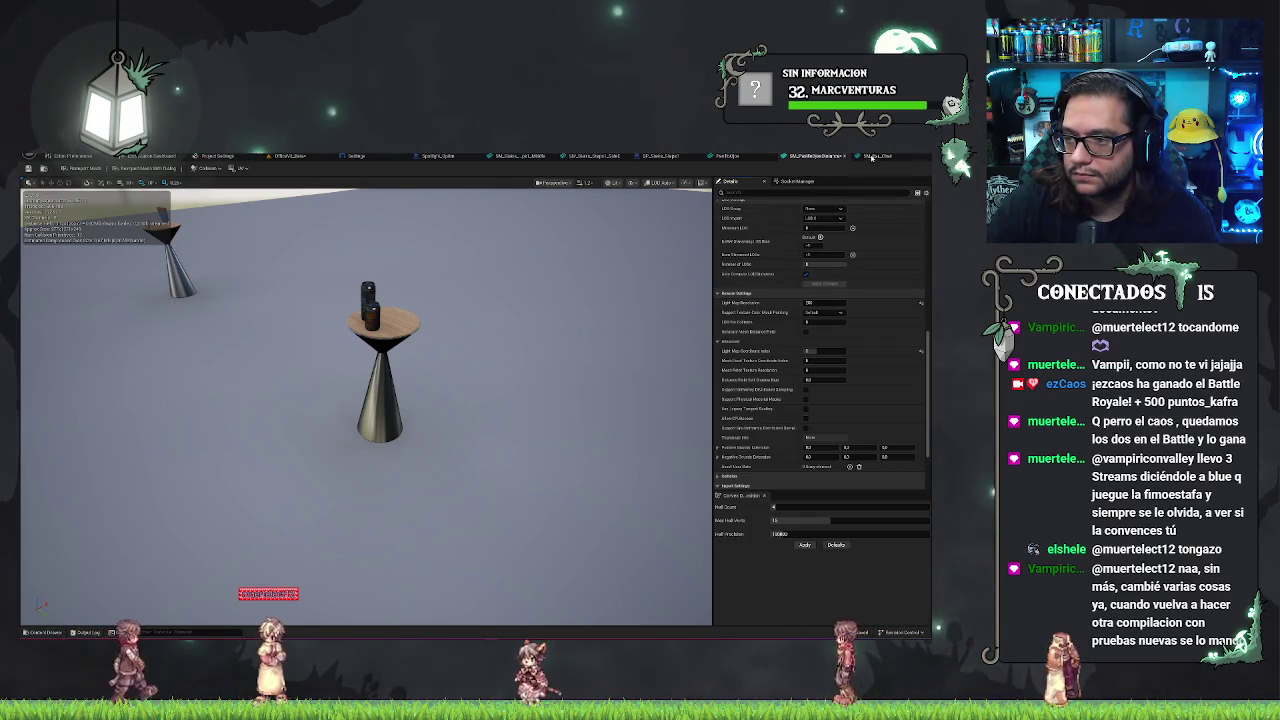
pyautogui.click(869, 157)
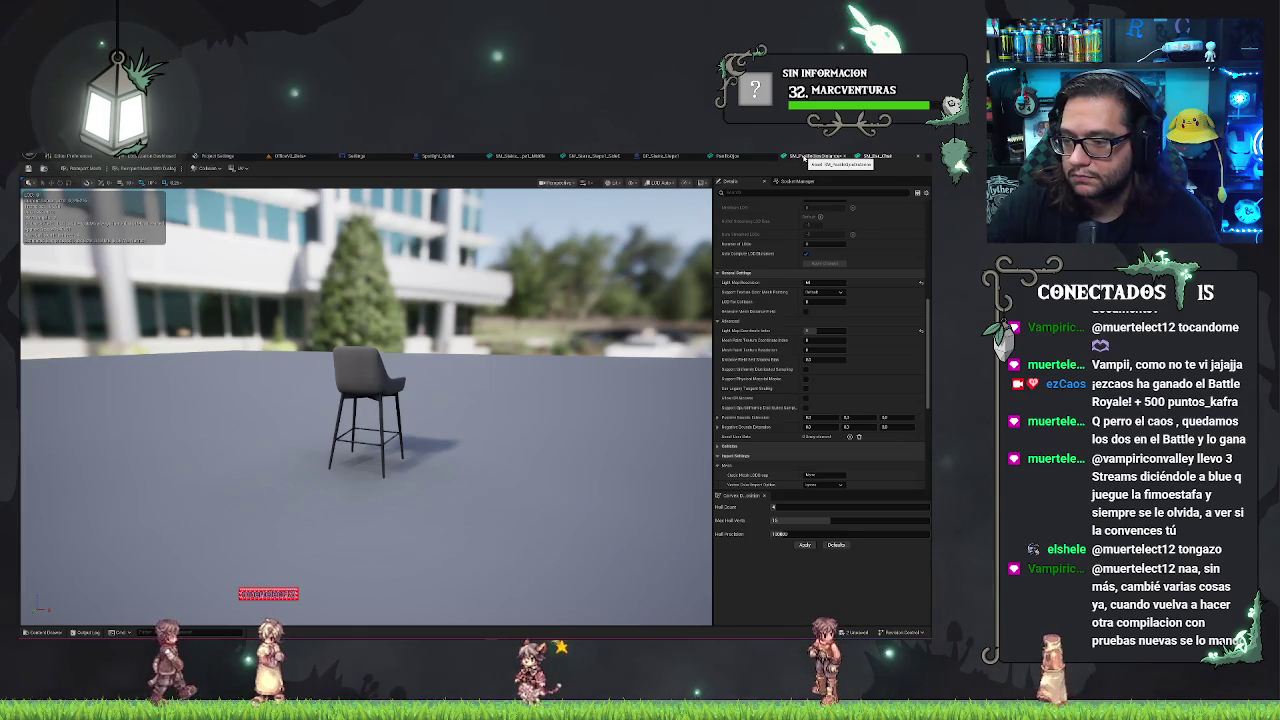
pyautogui.click(806, 157)
pyautogui.scroll(-2, 766, 457)
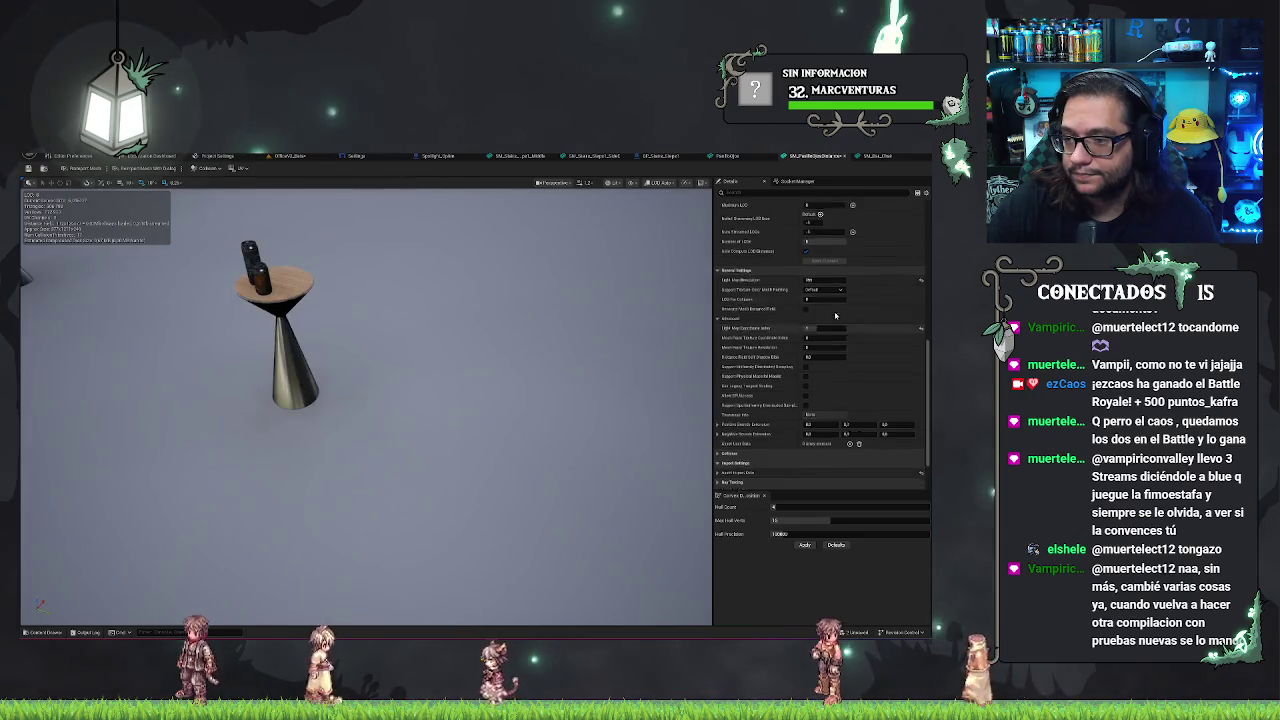
pyautogui.scroll(5, 820, 400)
# - Save the OfficeV2_Beta map and return to the level to look around the long bench
pyautogui.hotkey('ctrl', 's')
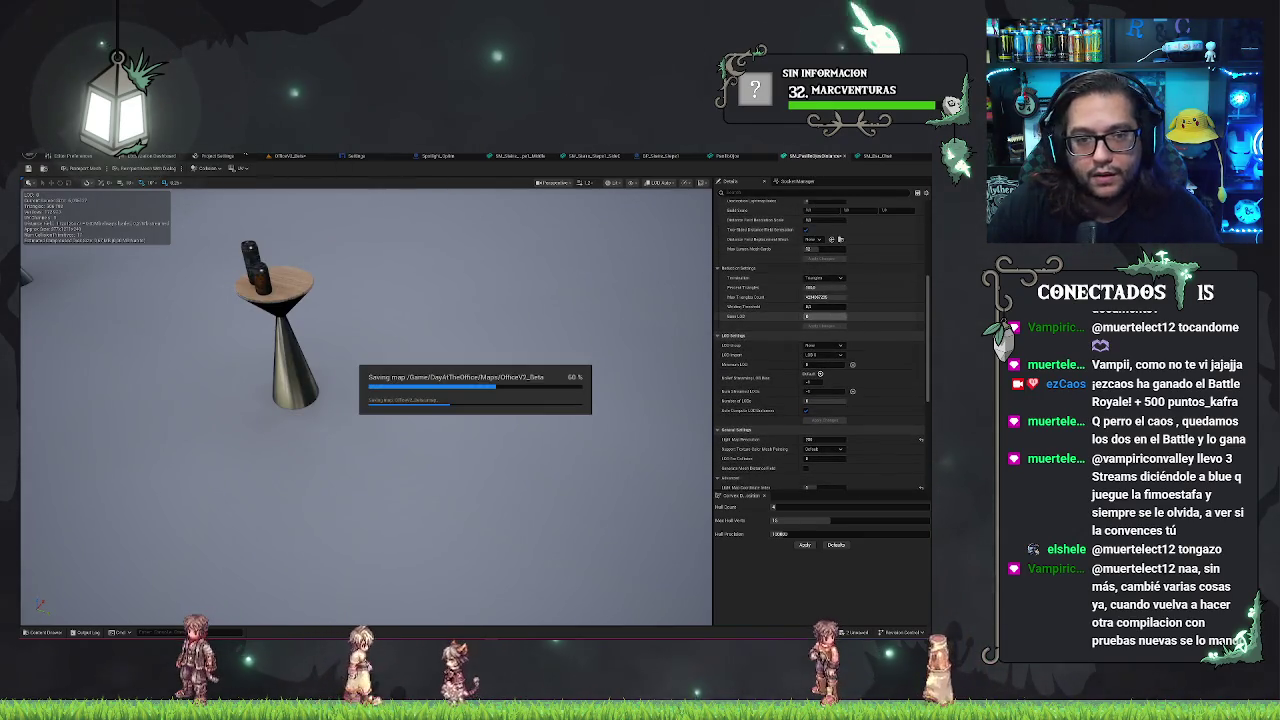
pyautogui.click(290, 155)
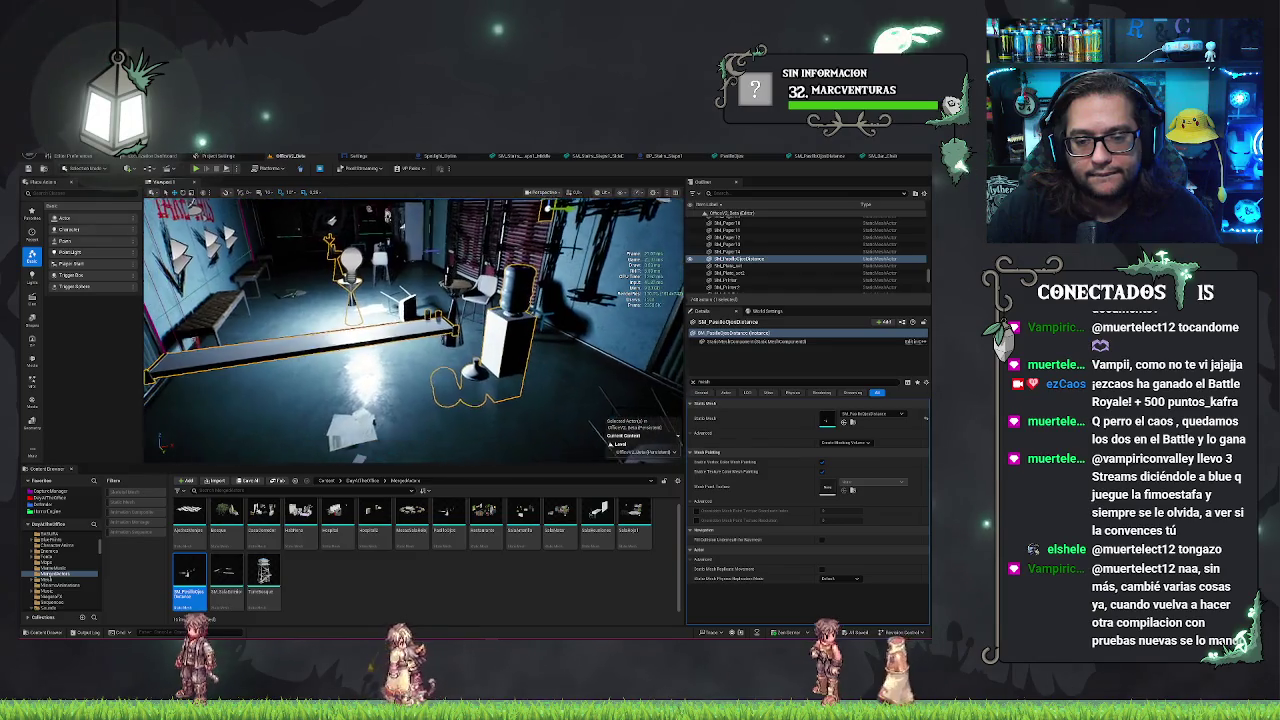
pyautogui.moveTo(511, 333); pyautogui.dragTo(640, 312)
pyautogui.moveTo(473, 260); pyautogui.dragTo(487, 289)
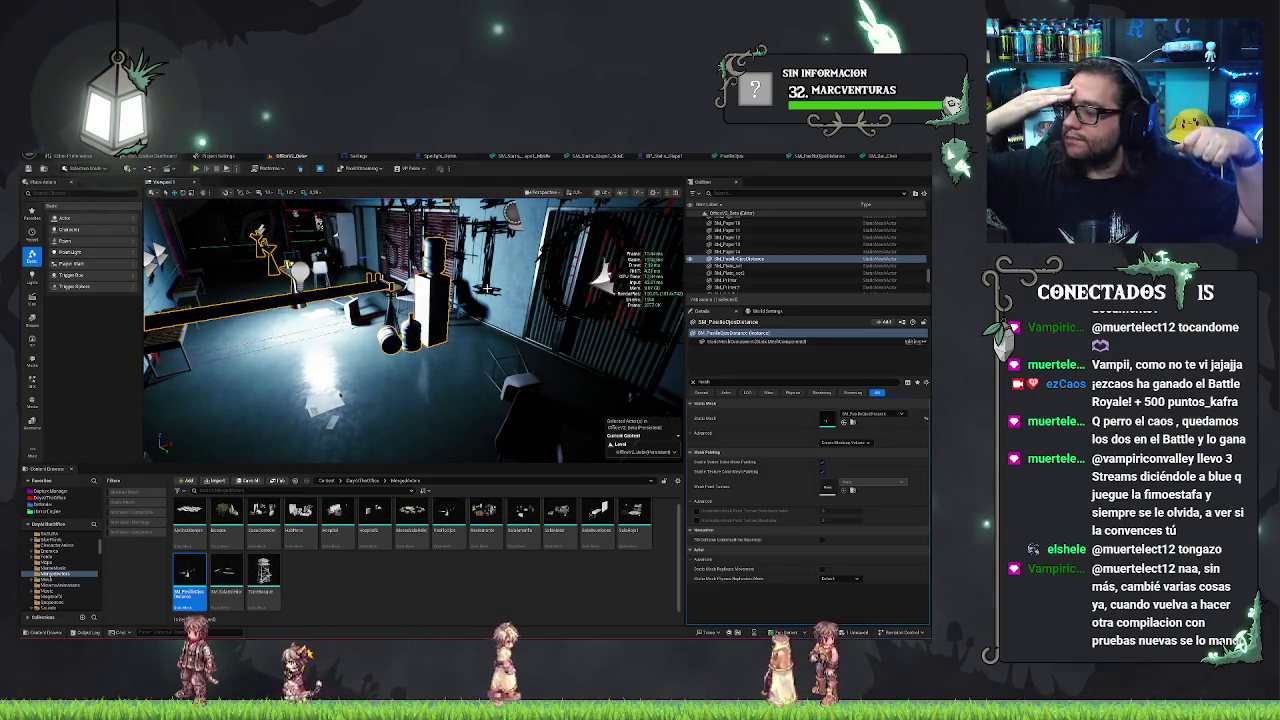